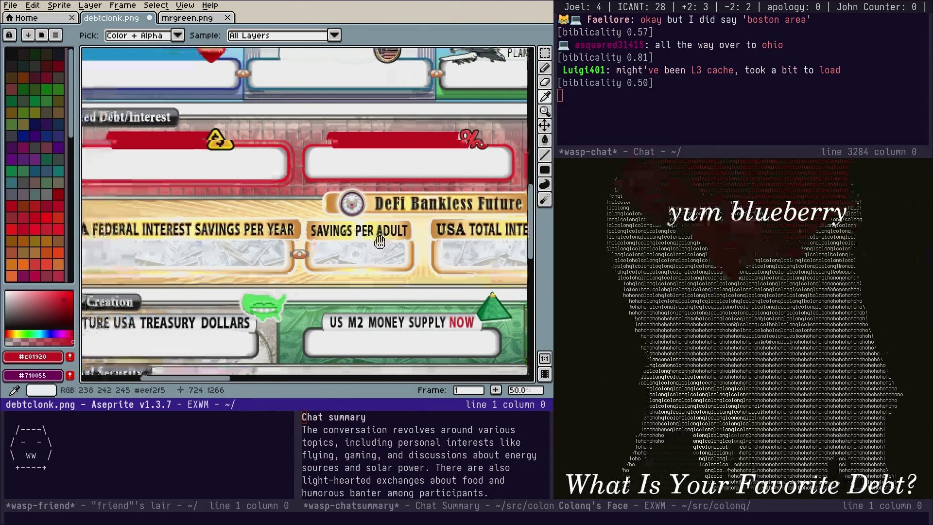
Sample the label banner's dark colour and select the filled Rectangle tool
{"action": "left_click_drag", "start_coordinate": [186, 253], "coordinate": [256, 242]}
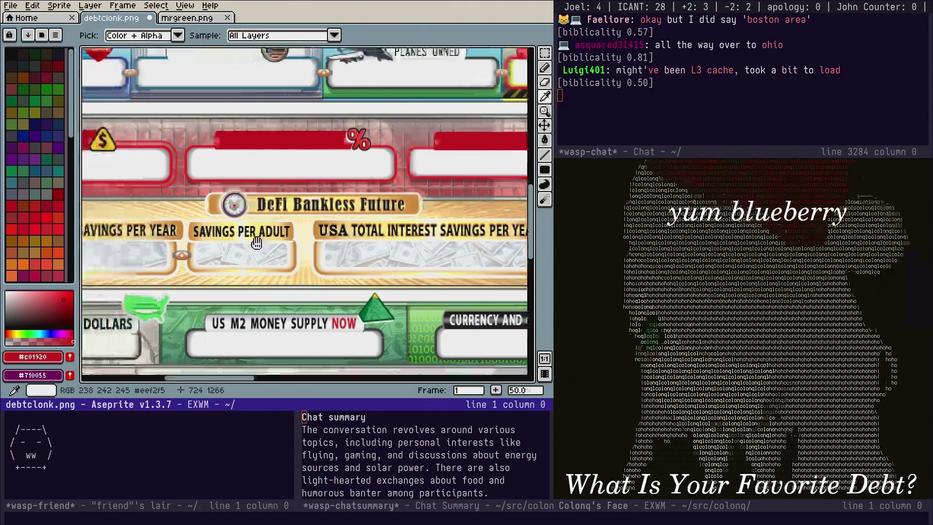
{"action": "scroll", "coordinate": [140, 272], "scroll_direction": "down", "scroll_amount": 4}
{"action": "scroll", "coordinate": [194, 243], "scroll_direction": "right", "scroll_amount": 5}
{"action": "scroll", "coordinate": [292, 233], "scroll_direction": "up", "scroll_amount": 1}
{"action": "scroll", "coordinate": [340, 194], "scroll_direction": "right", "scroll_amount": 3}
{"action": "scroll", "coordinate": [518, 83], "scroll_direction": "down", "scroll_amount": 1}
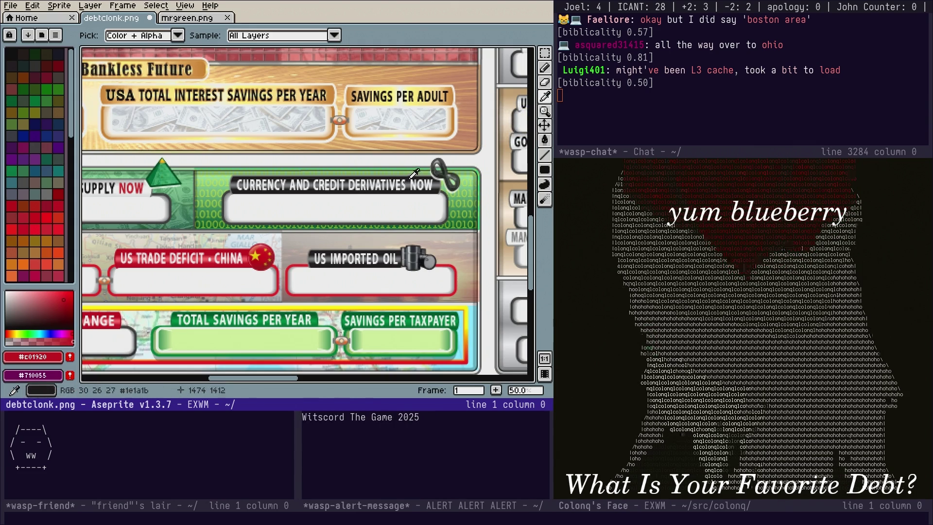
{"action": "left_click", "coordinate": [414, 173]}
{"action": "left_click", "coordinate": [544, 169]}
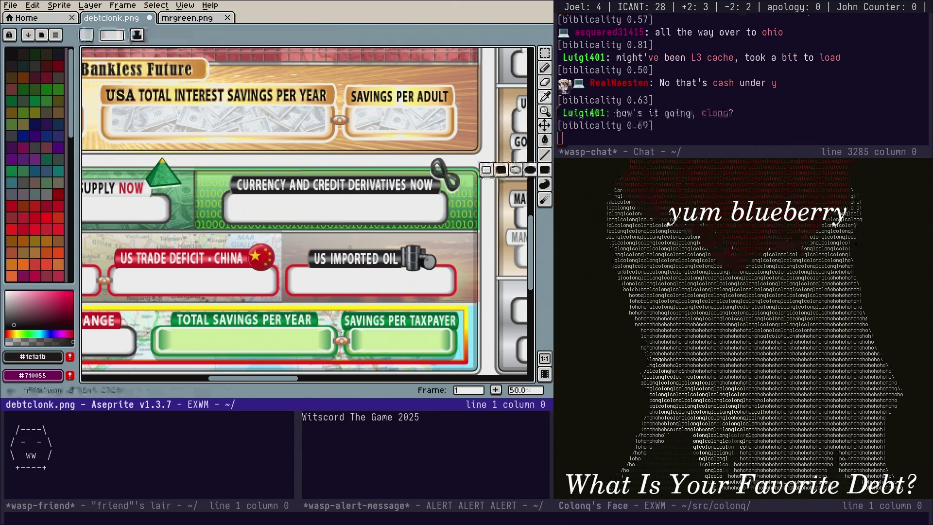
Cover the CURRENCY AND CREDIT DERIVATIVES label with a dark filled rectangle, then set the foreground to white
{"action": "scroll", "coordinate": [348, 173], "scroll_direction": "up", "scroll_amount": 2}
{"action": "scroll", "coordinate": [349, 173], "scroll_direction": "down", "scroll_amount": 2}
{"action": "left_click_drag", "start_coordinate": [349, 173], "coordinate": [318, 171]}
{"action": "mouse_move", "coordinate": [206, 183]}
{"action": "left_mouse_down"}
{"action": "mouse_move", "coordinate": [394, 196]}
{"action": "mouse_move", "coordinate": [381, 197]}
{"action": "left_mouse_up"}
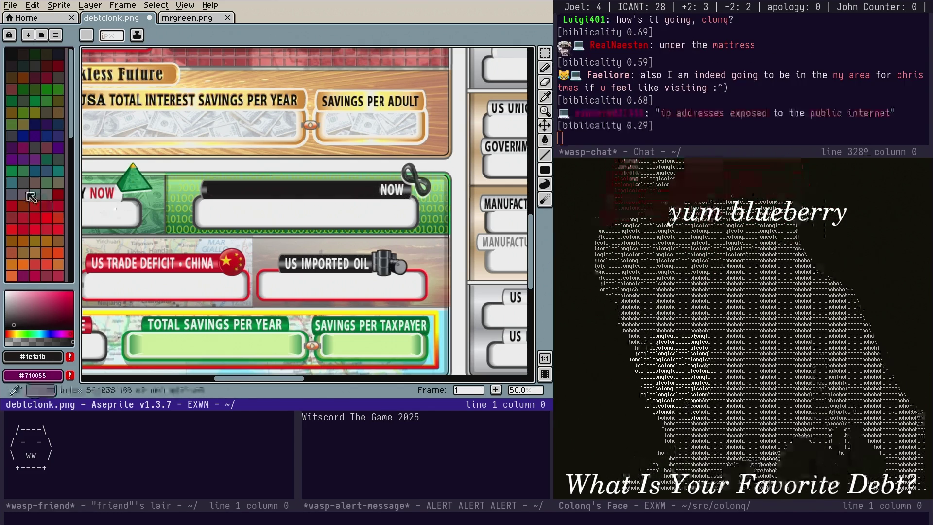
{"action": "left_click", "coordinate": [26, 333]}
{"action": "left_click", "coordinate": [6, 292]}
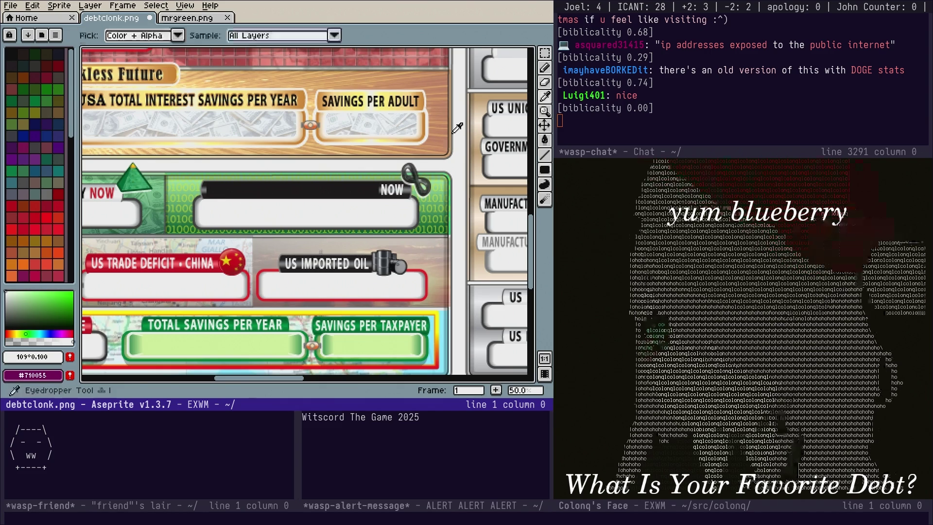
Insert white COMPUTERS text and place it in the blanked derivatives banner
{"action": "key", "text": "alt+t"}
{"action": "type", "text": "a"}
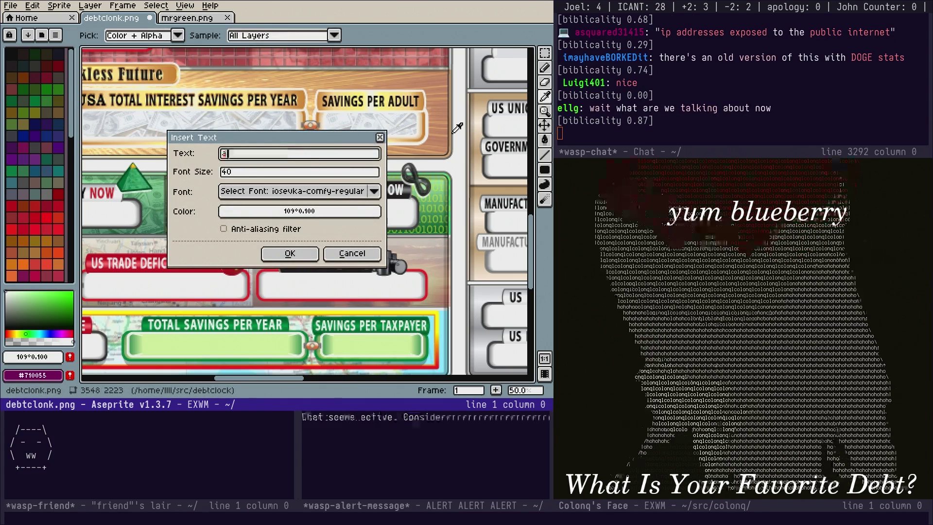
{"action": "key", "text": "BackSpace"}
{"action": "key", "text": "BackSpace"}
{"action": "type", "text": "COMPUTERS"}
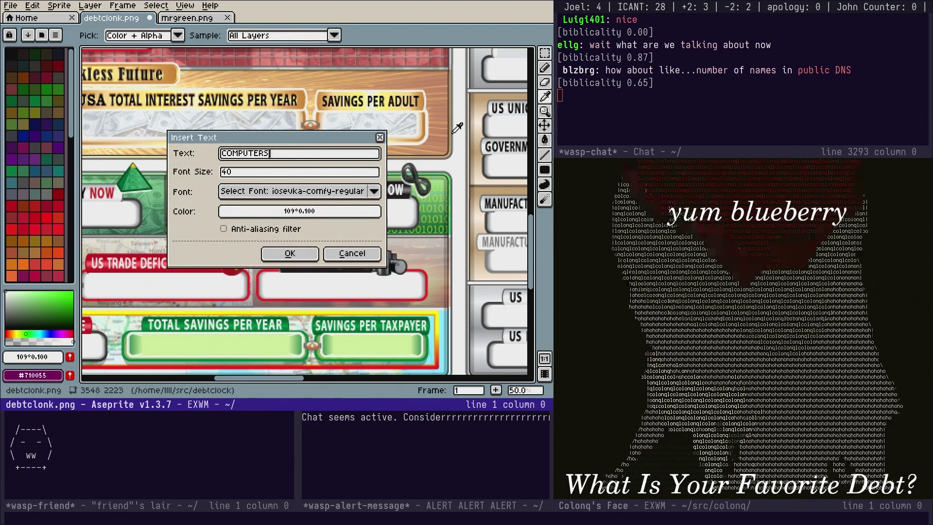
{"action": "key", "text": "Return"}
{"action": "mouse_move", "coordinate": [315, 222]}
{"action": "left_mouse_down"}
{"action": "mouse_move", "coordinate": [275, 196]}
{"action": "mouse_move", "coordinate": [380, 199]}
{"action": "left_mouse_up"}
{"action": "left_click", "coordinate": [374, 215]}
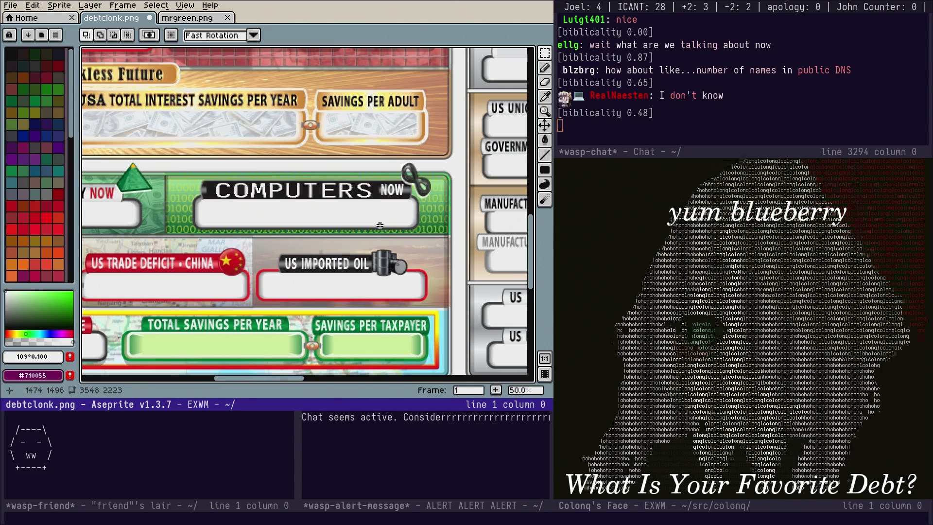
Save debtclonk.png and pan out to view the whole mockup
{"action": "key", "text": "ctrl+s"}
{"action": "scroll", "coordinate": [246, 166], "scroll_direction": "down", "scroll_amount": 1}
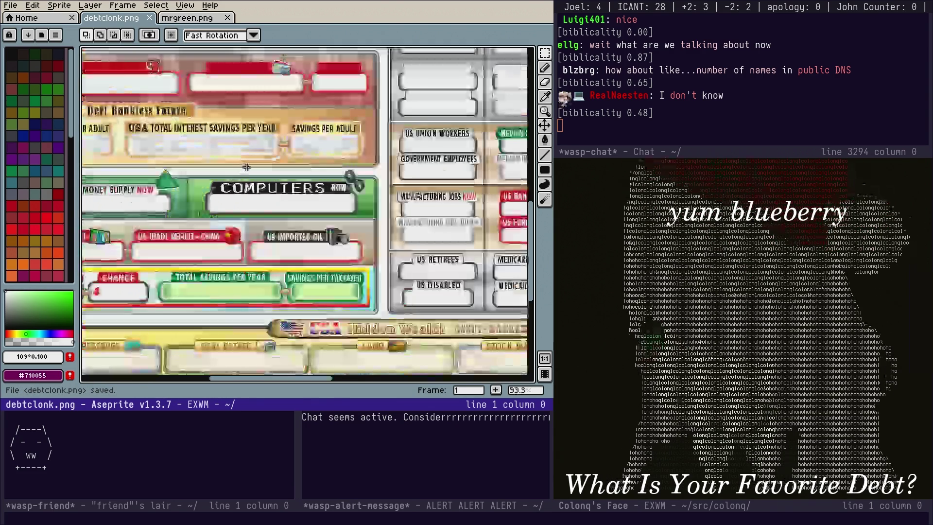
{"action": "scroll", "coordinate": [245, 167], "scroll_direction": "down", "scroll_amount": 2}
{"action": "left_click_drag", "start_coordinate": [376, 175], "coordinate": [425, 177]}
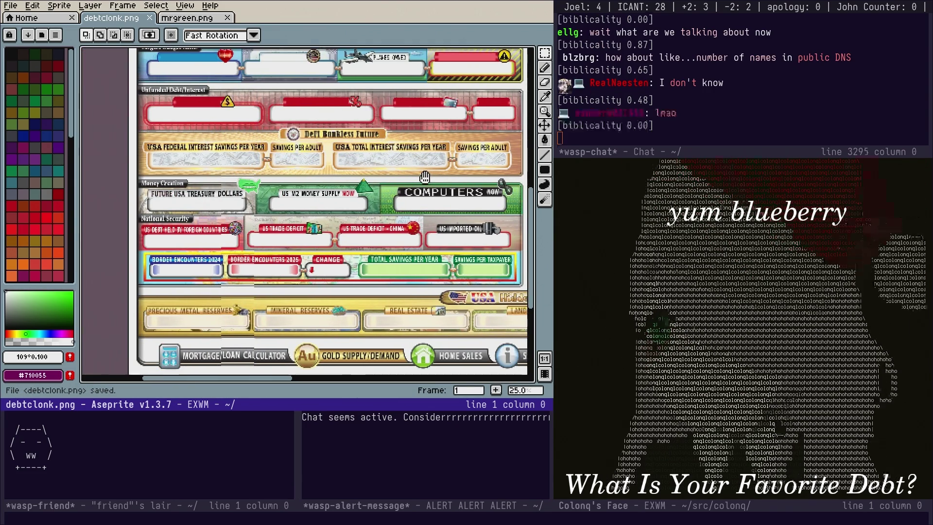
{"action": "mouse_move", "coordinate": [312, 193]}
{"action": "left_mouse_down"}
{"action": "mouse_move", "coordinate": [344, 218]}
{"action": "mouse_move", "coordinate": [323, 186]}
{"action": "left_mouse_up"}
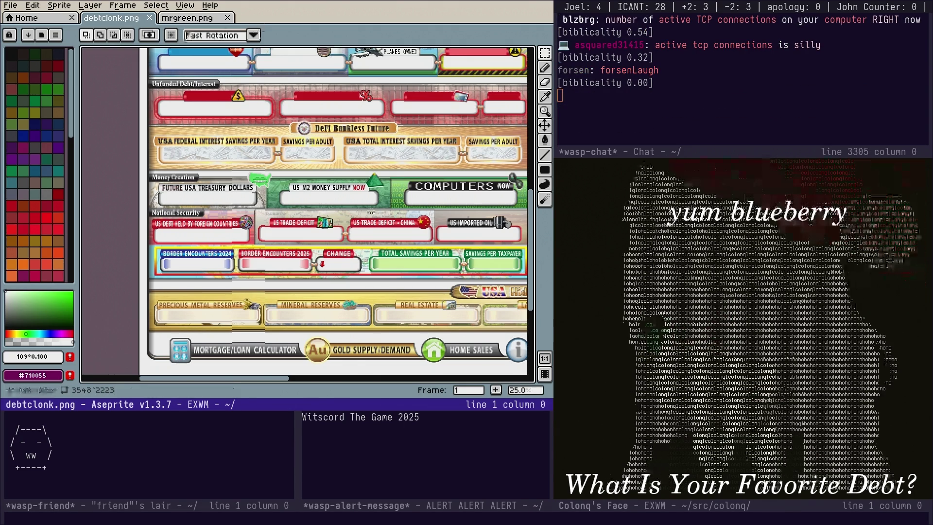
Switch to the docket.org buffer and move to the debt clock website list
{"action": "key", "text": "ctrl+x"}
{"action": "type", "text": "bdocke"}
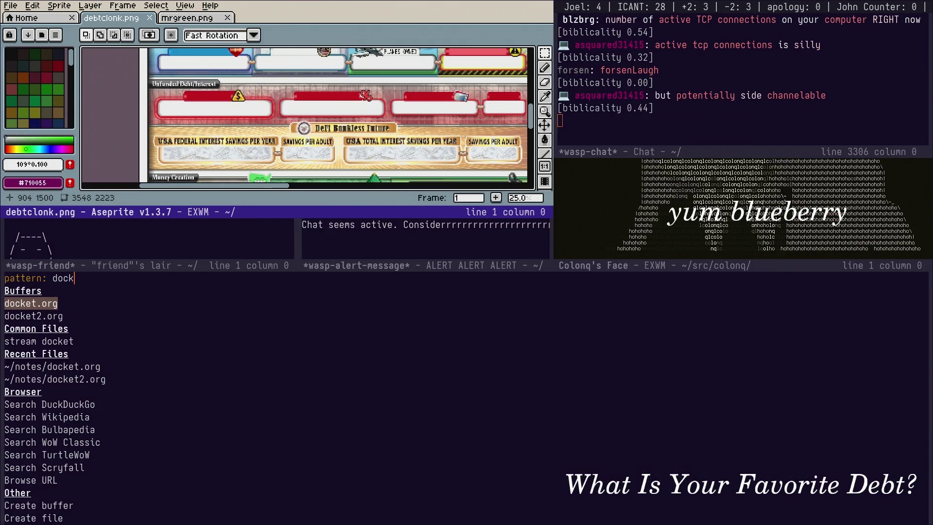
{"action": "key", "text": "Return"}
{"action": "key", "text": "Down"}
{"action": "key", "text": "alt+less"}
{"action": "key", "text": "Down"}
{"action": "key", "text": "Down"}
{"action": "key", "text": "Down"}
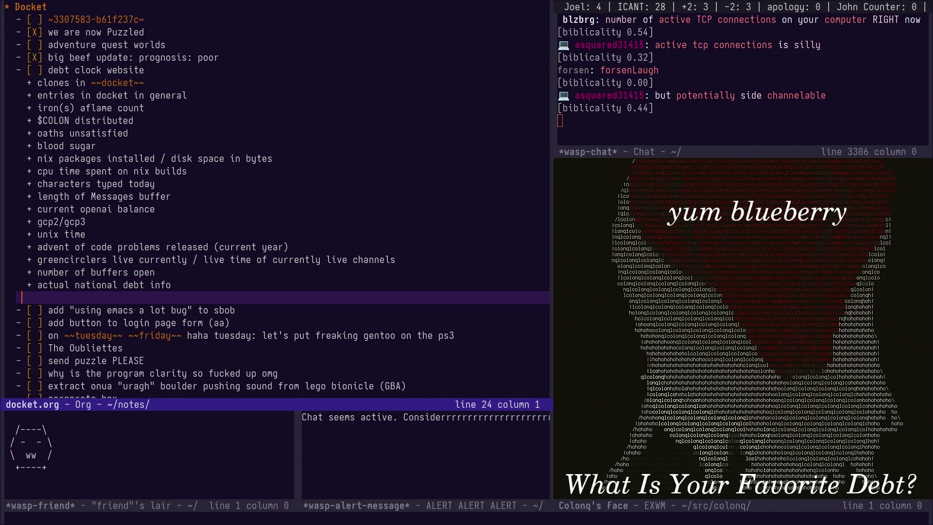
Add the list items 'active TCP connections' and 'price of some random MTG card'
{"action": "type", "text": "ve TCP "}
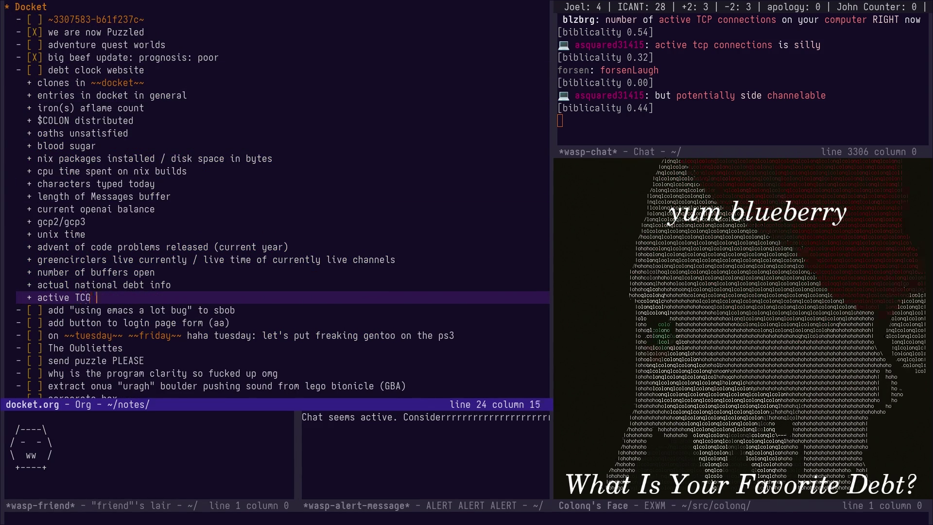
{"action": "type", "text": "connections"}
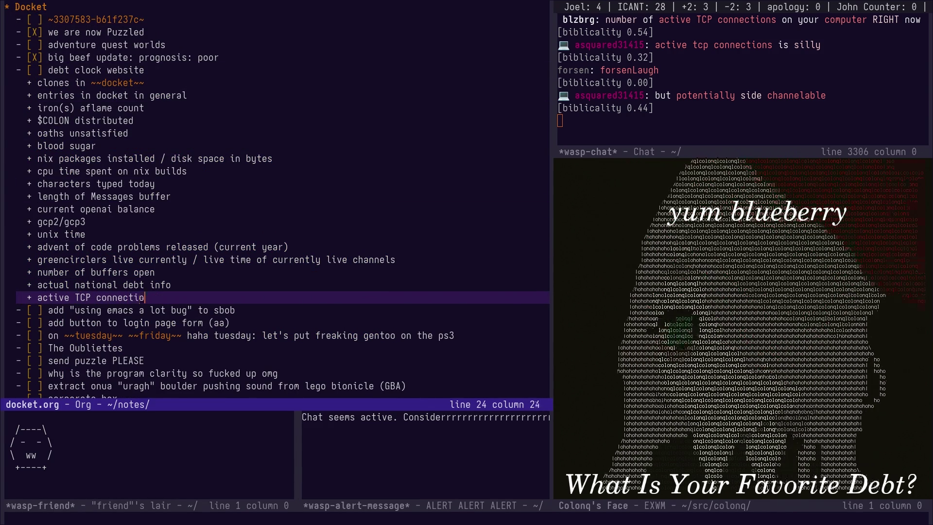
{"action": "key", "text": "alt+Return"}
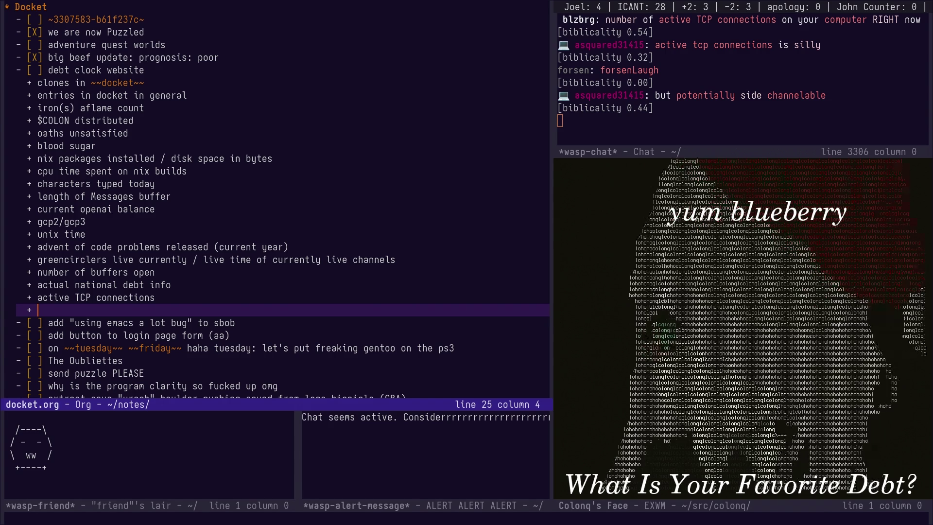
{"action": "type", "text": "price of some random"}
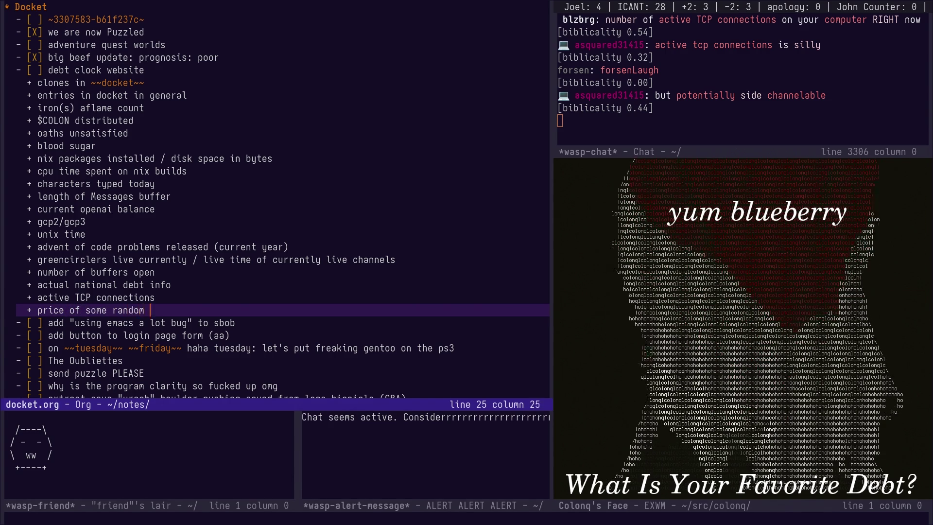
{"action": "type", "text": "card"}
{"action": "key", "text": "Escape"}
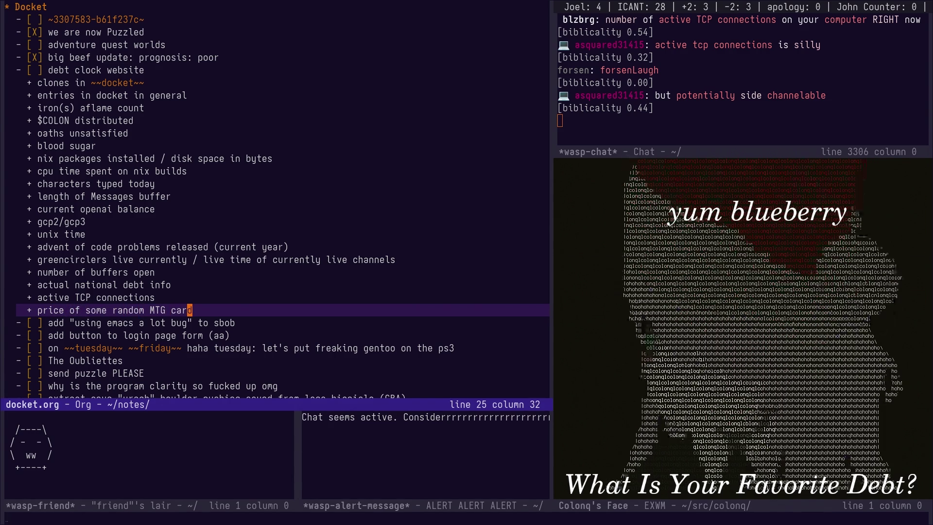
Search the web for mtgstocks from the launcher prompt
{"action": "key", "text": "super+space"}
{"action": "type", "text": "mtgs"}
{"action": "type", "text": "cks"}
{"action": "key", "text": "Return"}
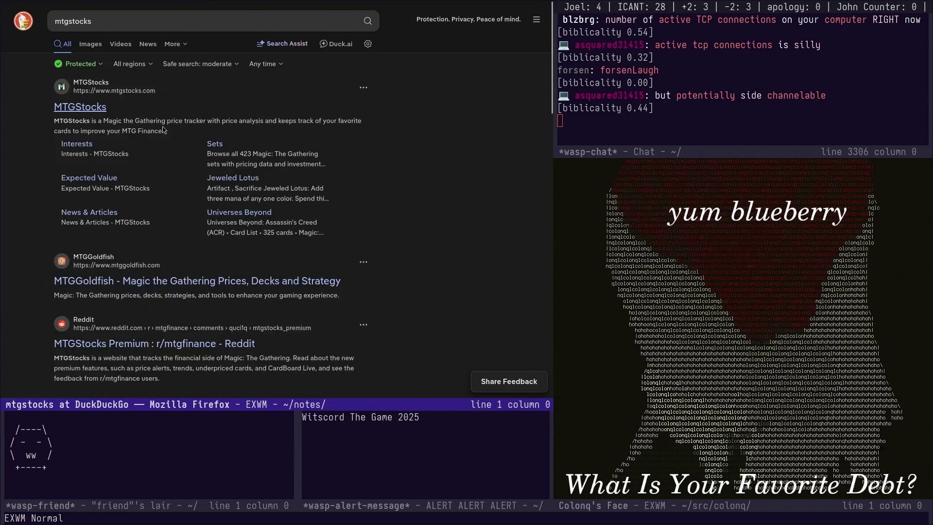
Open MTGStocks, search for 'candelabra of tawnos' and pick the Candelabra of Tawnos result
{"action": "left_click", "coordinate": [148, 132]}
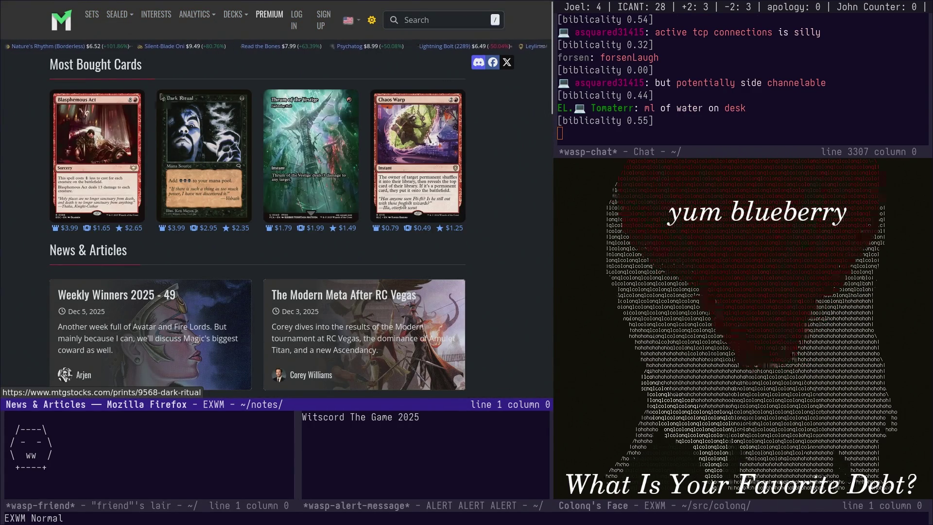
{"action": "left_click", "coordinate": [424, 27]}
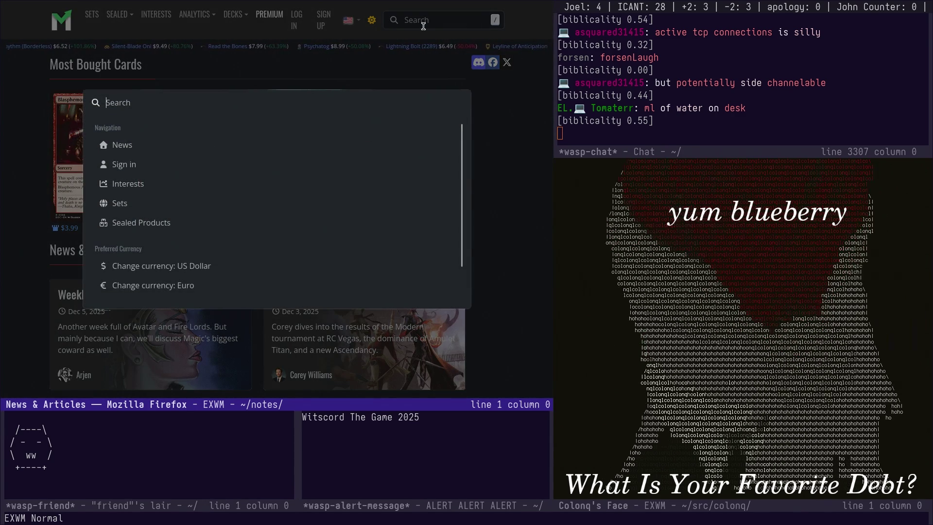
{"action": "type", "text": "ic"}
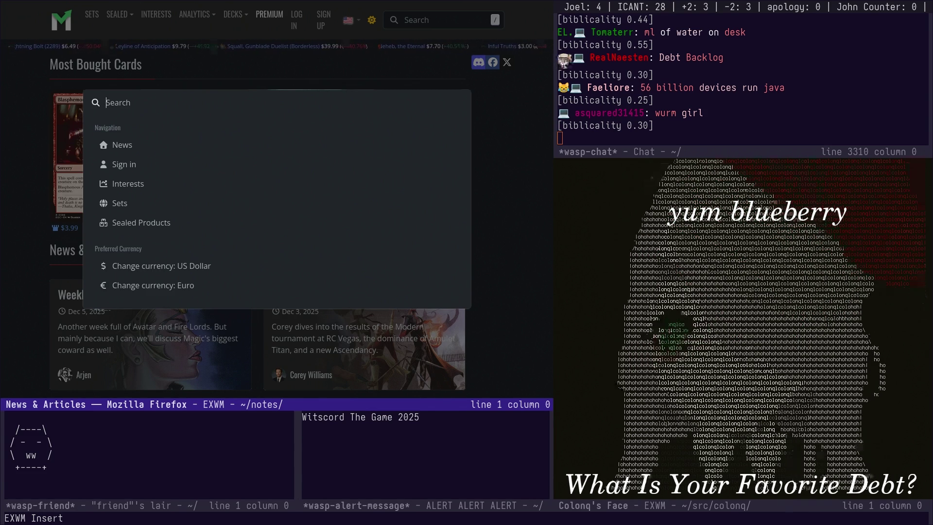
{"action": "type", "text": "candelabra "}
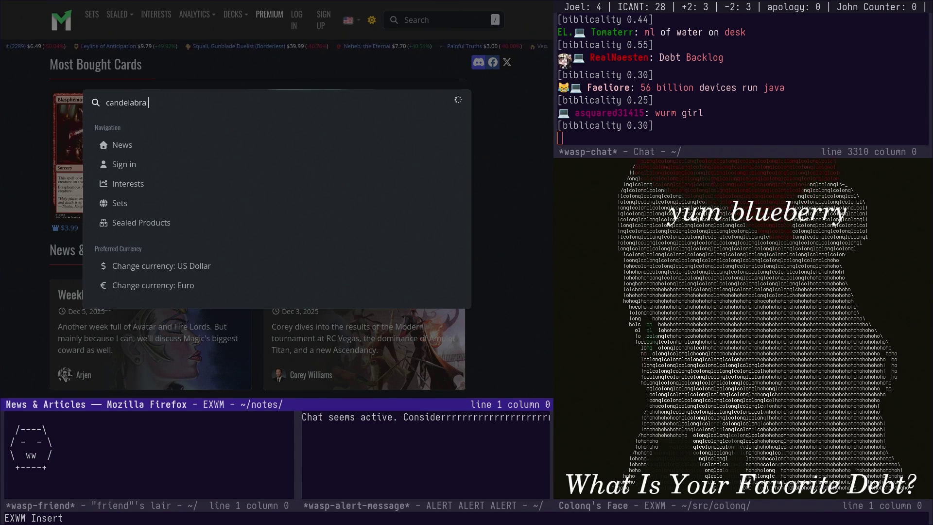
{"action": "type", "text": "of tawnos"}
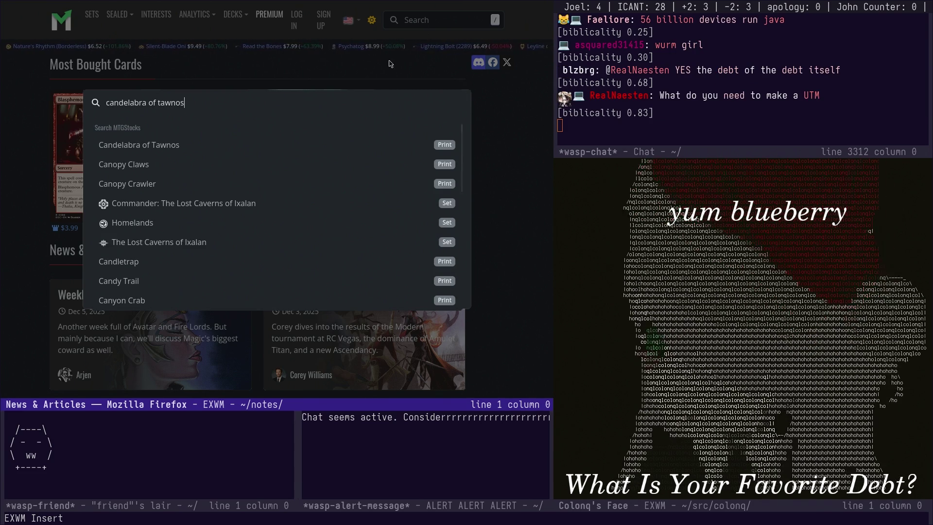
{"action": "left_click", "coordinate": [205, 141]}
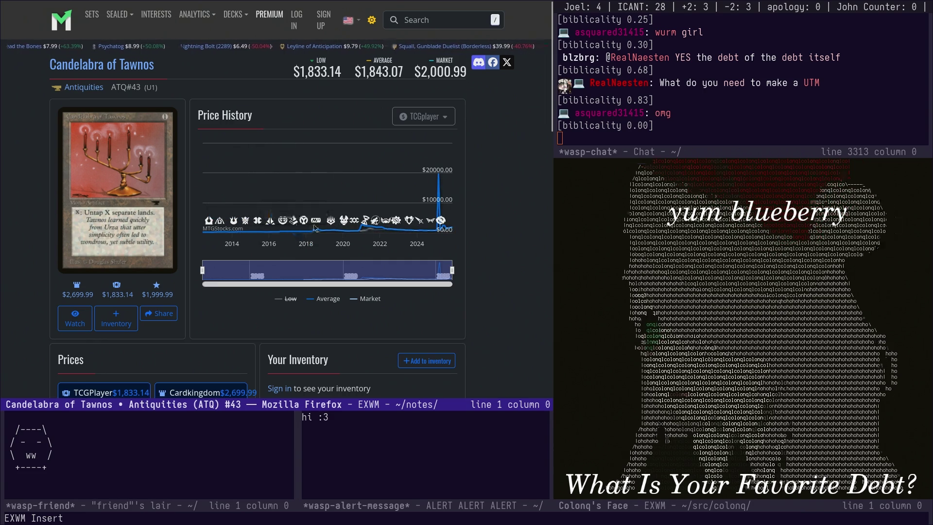
Scroll over the Candelabra of Tawnos price page, then open the browser developer tools
{"action": "scroll", "coordinate": [382, 228], "scroll_direction": "down", "scroll_amount": 3}
{"action": "scroll", "coordinate": [381, 228], "scroll_direction": "down", "scroll_amount": 3}
{"action": "scroll", "coordinate": [486, 204], "scroll_direction": "up", "scroll_amount": 7}
{"action": "scroll", "coordinate": [489, 202], "scroll_direction": "down", "scroll_amount": 1}
{"action": "scroll", "coordinate": [496, 214], "scroll_direction": "up", "scroll_amount": 1}
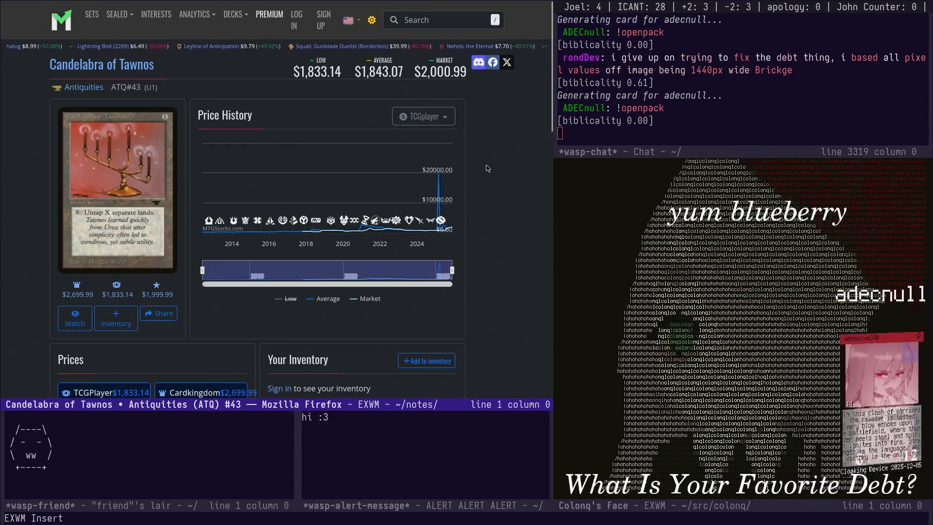
{"action": "key", "text": "F12"}
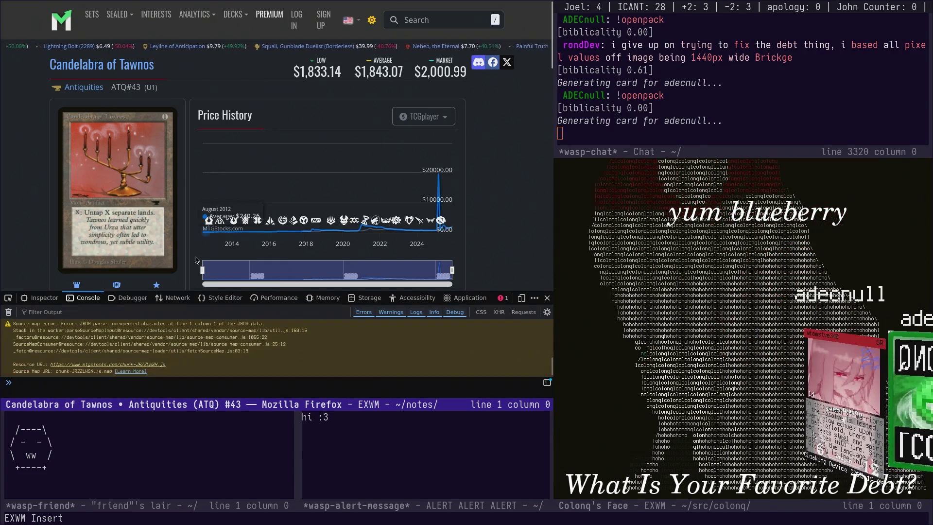
Show the Network panel, reload the page to record requests, and make the panel taller
{"action": "left_click", "coordinate": [173, 297]}
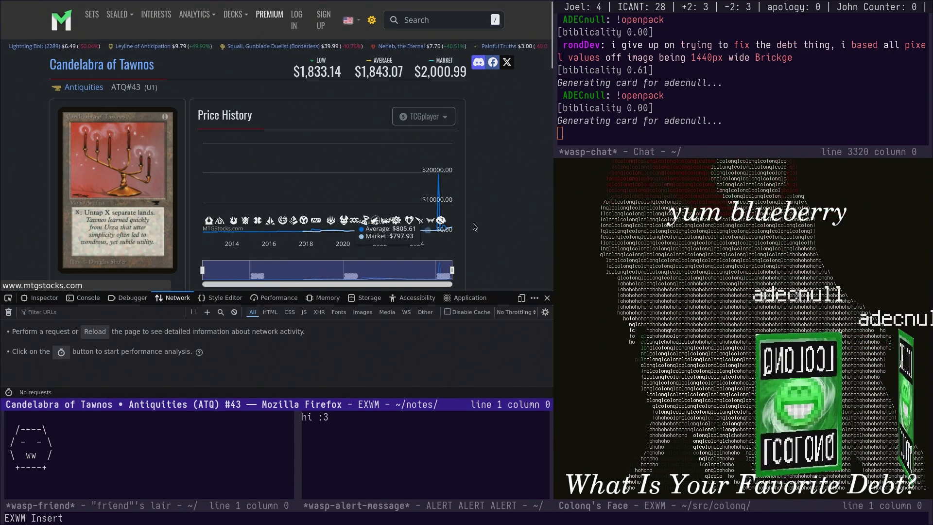
{"action": "key", "text": "ctrl+r"}
{"action": "left_click_drag", "start_coordinate": [251, 293], "coordinate": [251, 212]}
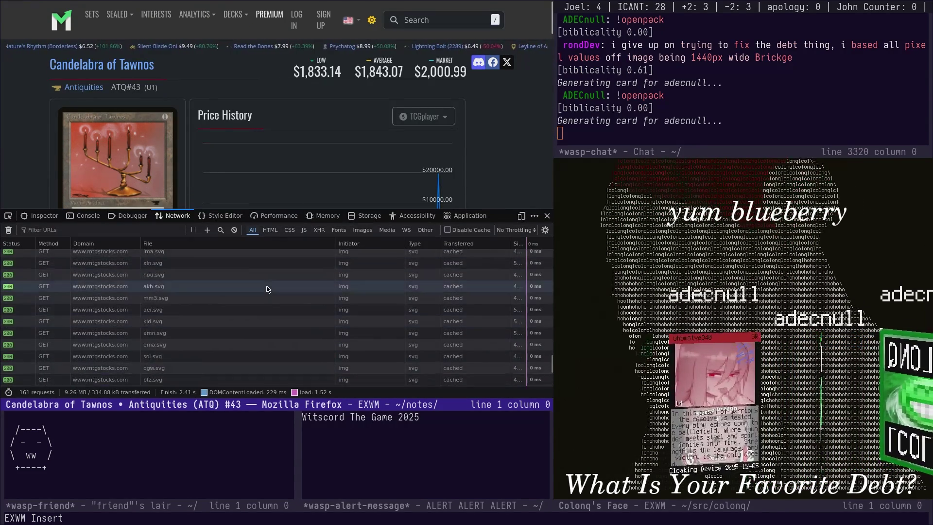
{"action": "scroll", "coordinate": [266, 289], "scroll_direction": "up", "scroll_amount": 10}
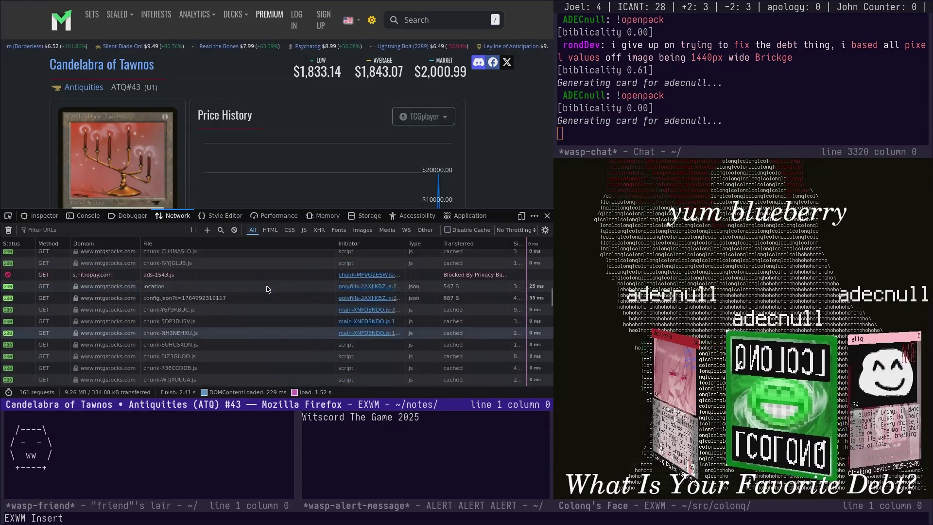
{"action": "scroll", "coordinate": [266, 289], "scroll_direction": "up", "scroll_amount": 2}
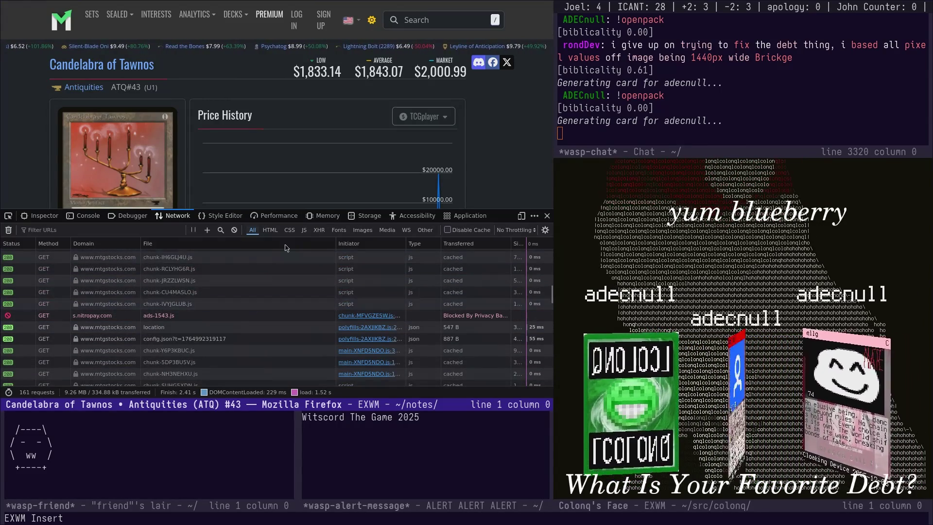
{"action": "scroll", "coordinate": [284, 241], "scroll_direction": "up", "scroll_amount": 2}
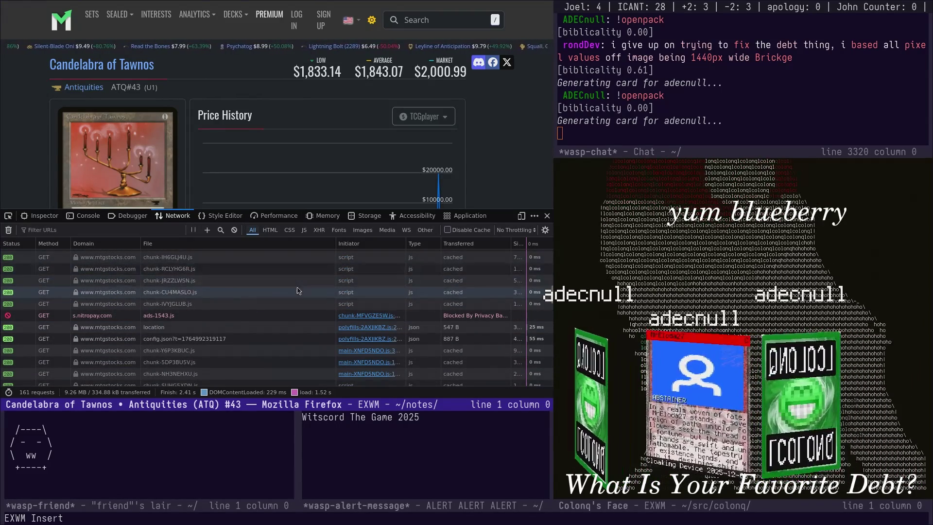
Sort the network requests by Type, browse through them, and close the developer tools
{"action": "left_click", "coordinate": [426, 245]}
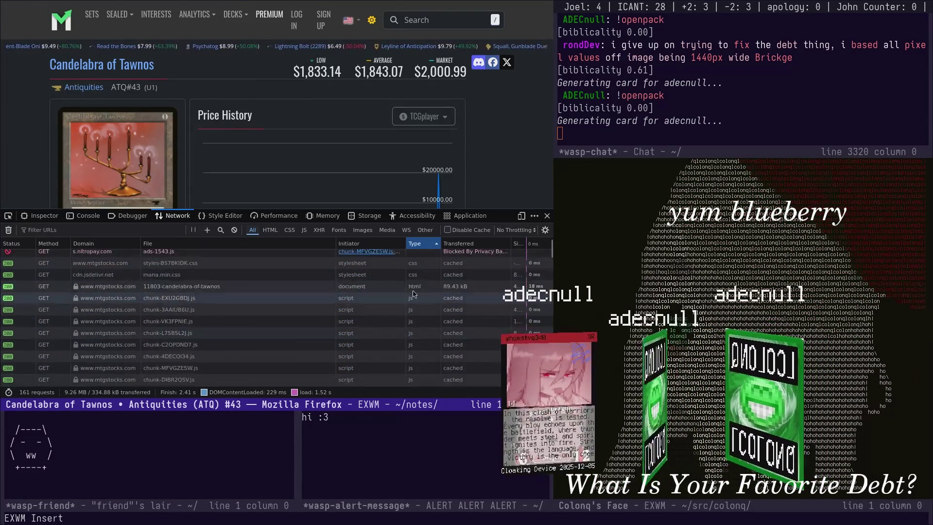
{"action": "scroll", "coordinate": [420, 278], "scroll_direction": "down", "scroll_amount": 10}
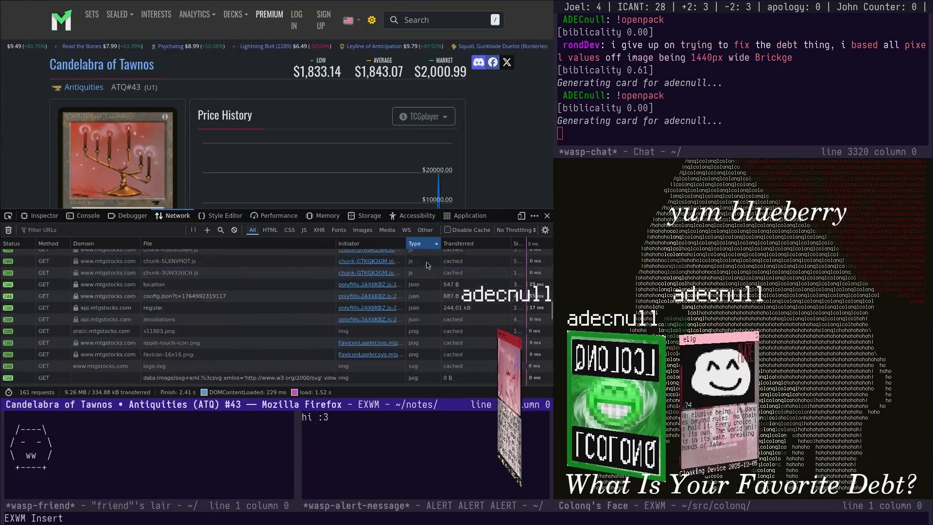
{"action": "scroll", "coordinate": [436, 297], "scroll_direction": "up", "scroll_amount": 2}
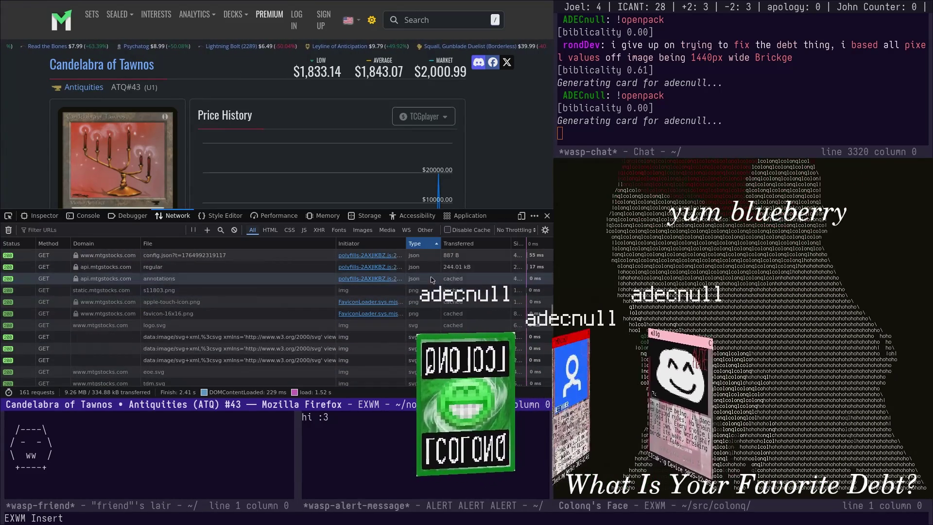
{"action": "scroll", "coordinate": [424, 264], "scroll_direction": "up", "scroll_amount": 2}
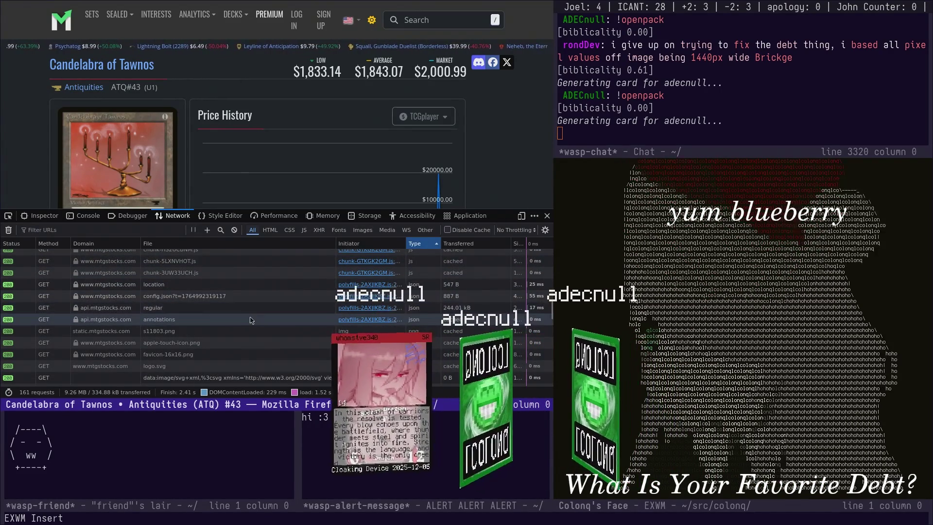
{"action": "scroll", "coordinate": [253, 322], "scroll_direction": "down", "scroll_amount": 2}
{"action": "scroll", "coordinate": [253, 322], "scroll_direction": "down", "scroll_amount": 8}
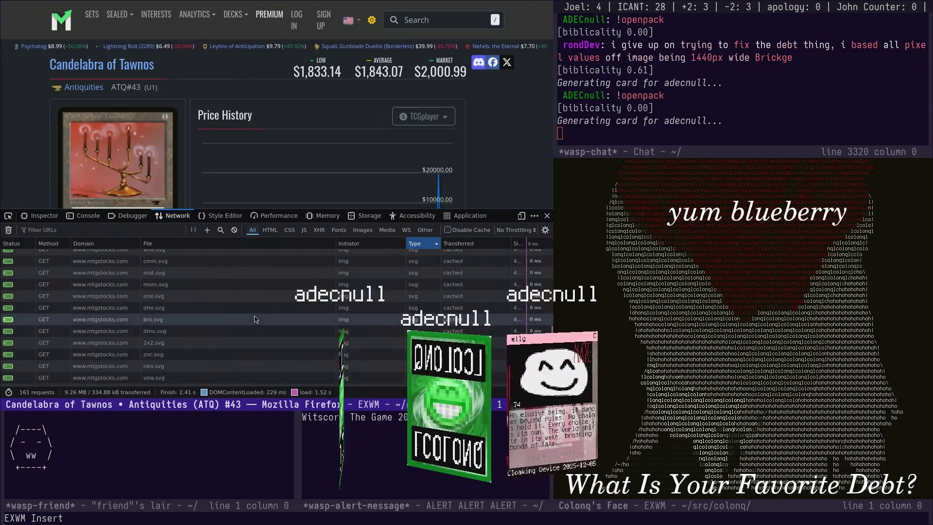
{"action": "scroll", "coordinate": [256, 317], "scroll_direction": "up", "scroll_amount": 5}
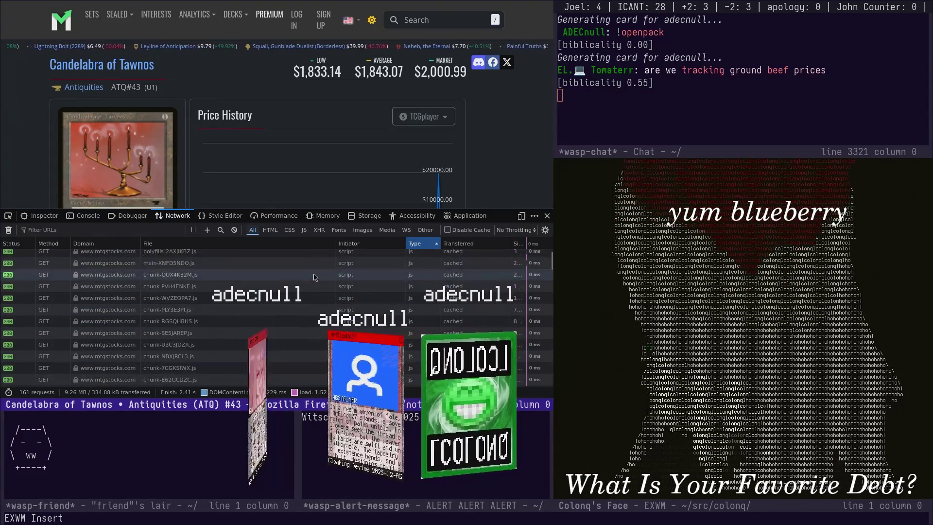
{"action": "scroll", "coordinate": [316, 277], "scroll_direction": "up", "scroll_amount": 5}
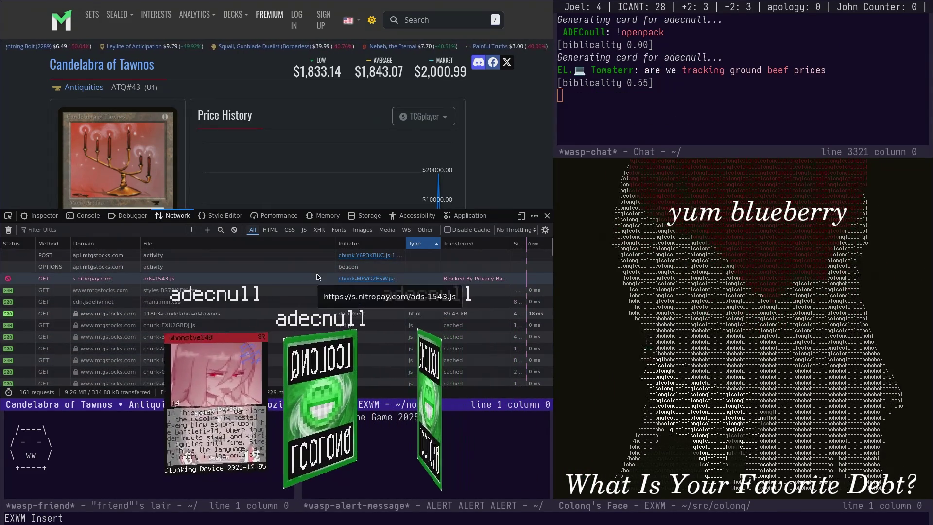
{"action": "scroll", "coordinate": [315, 287], "scroll_direction": "down", "scroll_amount": 5}
{"action": "scroll", "coordinate": [314, 289], "scroll_direction": "up", "scroll_amount": 5}
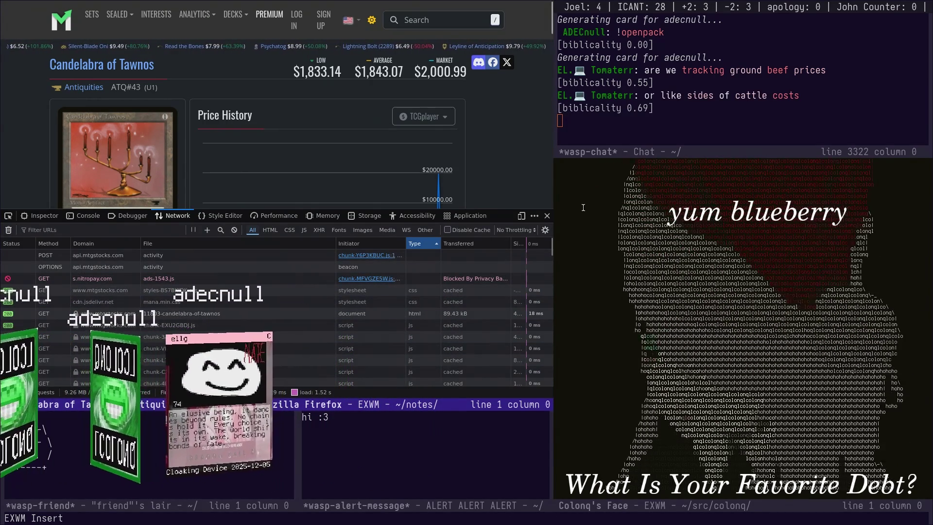
{"action": "left_click", "coordinate": [547, 215]}
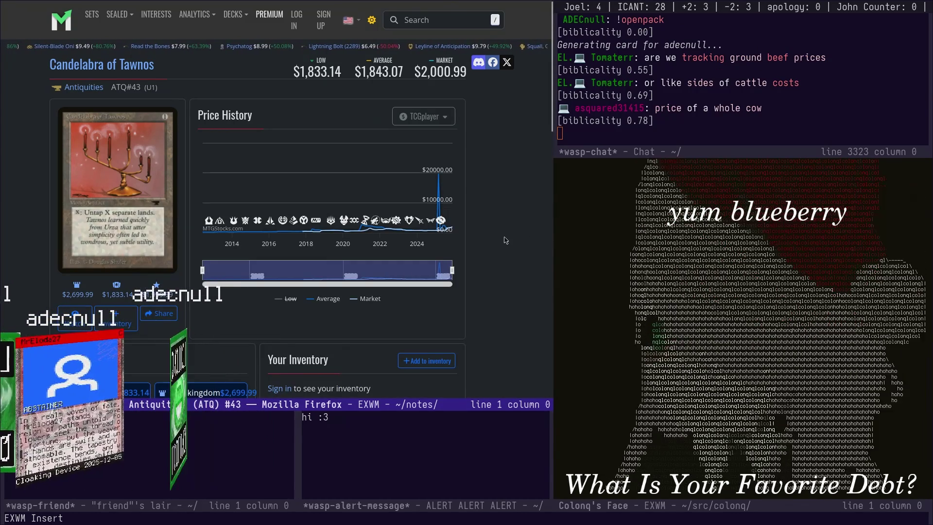
Flip to the Docket notes and back to the card price page
{"action": "key", "text": "ctrl+x"}
{"action": "key", "text": "b"}
{"action": "key", "text": "Return"}
{"action": "key", "text": "ctrl+x"}
{"action": "key", "text": "b"}
{"action": "key", "text": "Return"}
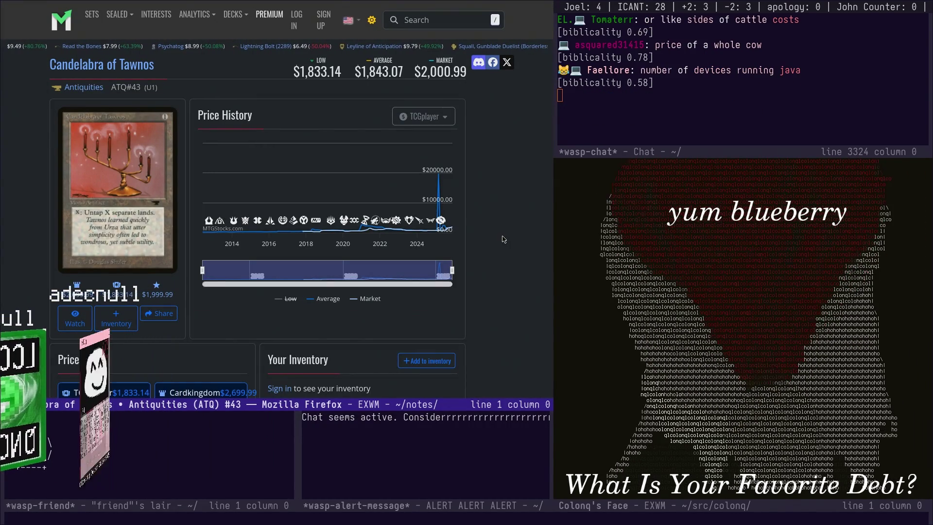
{"action": "key", "text": "ctrl+x"}
Choose the debtclonk.png Aseprite window from the window switcher
{"action": "key", "text": "b"}
{"action": "key", "text": "Down"}
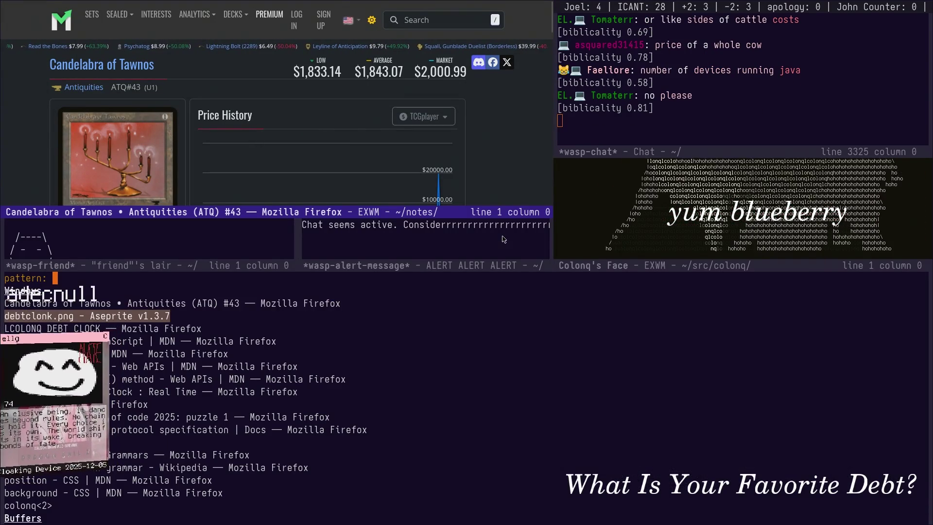
{"action": "key", "text": "Down"}
{"action": "key", "text": "Up"}
{"action": "key", "text": "Return"}
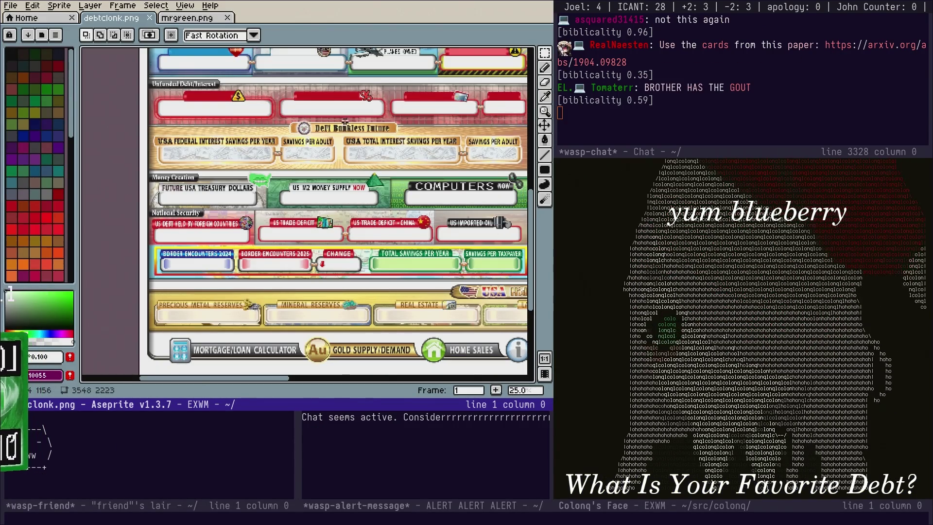
Zoom in and eyedrop the banner's light grey #cecac7 as the drawing colour
{"action": "scroll", "coordinate": [344, 121], "scroll_direction": "up", "scroll_amount": 1}
{"action": "scroll", "coordinate": [394, 149], "scroll_direction": "up", "scroll_amount": 1}
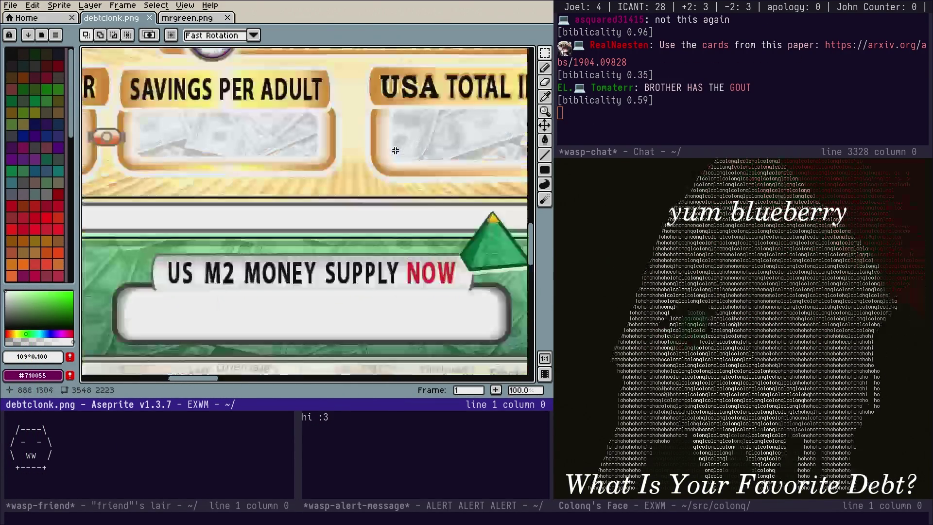
{"action": "left_click", "coordinate": [544, 96]}
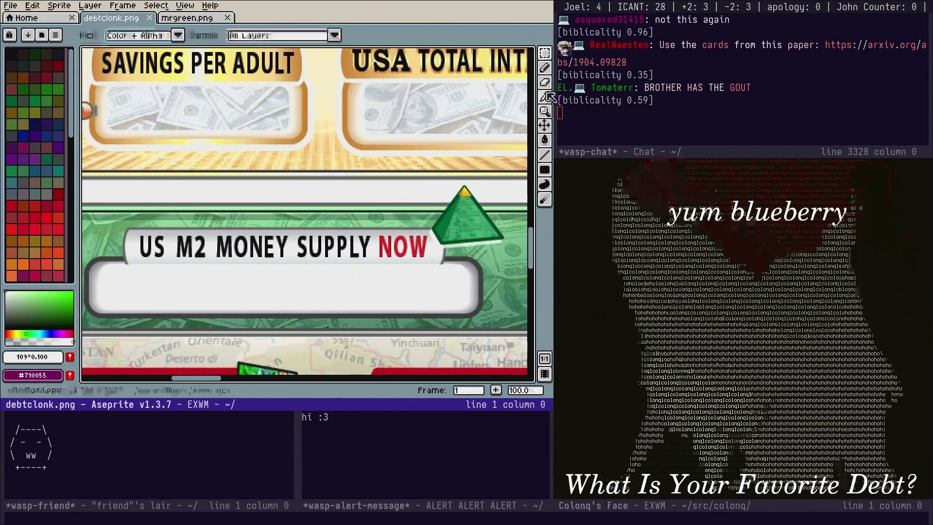
{"action": "left_click", "coordinate": [376, 228]}
Cover the US M2 MONEY SUPPLY and FUTURE USA TREASURY DOLLARS labels with grey filled rectangles
{"action": "left_click", "coordinate": [545, 170]}
{"action": "left_click_drag", "start_coordinate": [373, 260], "coordinate": [298, 226]}
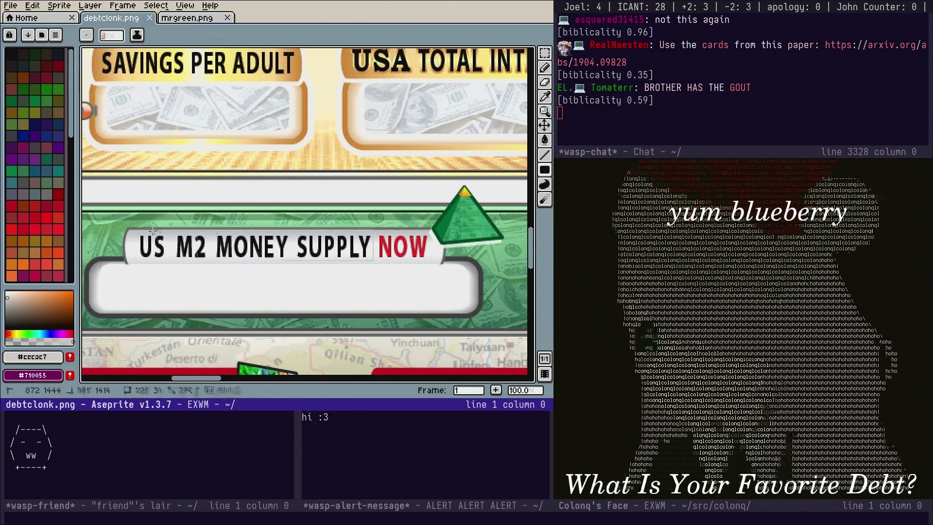
{"action": "mouse_move", "coordinate": [135, 233]}
{"action": "left_mouse_down"}
{"action": "mouse_move", "coordinate": [340, 209]}
{"action": "mouse_move", "coordinate": [486, 208]}
{"action": "mouse_move", "coordinate": [383, 191]}
{"action": "mouse_move", "coordinate": [392, 192]}
{"action": "left_mouse_up"}
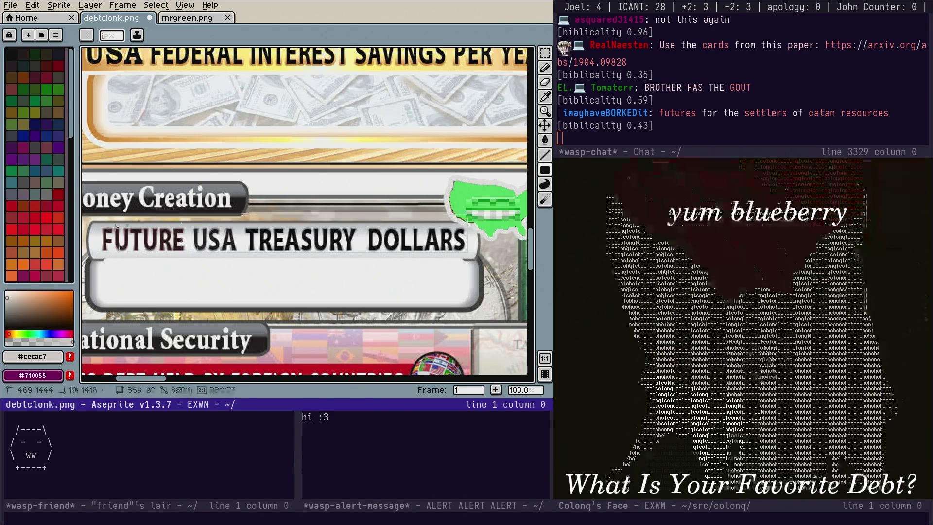
{"action": "left_click_drag", "start_coordinate": [97, 230], "coordinate": [97, 227]}
Bring the National Security banners into view and sample the banner red #bc1721
{"action": "scroll", "coordinate": [321, 229], "scroll_direction": "down", "scroll_amount": 3}
{"action": "mouse_move", "coordinate": [182, 279]}
{"action": "left_mouse_down"}
{"action": "mouse_move", "coordinate": [253, 209]}
{"action": "mouse_move", "coordinate": [339, 209]}
{"action": "mouse_move", "coordinate": [346, 241]}
{"action": "mouse_move", "coordinate": [427, 243]}
{"action": "left_mouse_up"}
{"action": "scroll", "coordinate": [342, 226], "scroll_direction": "up", "scroll_amount": 1}
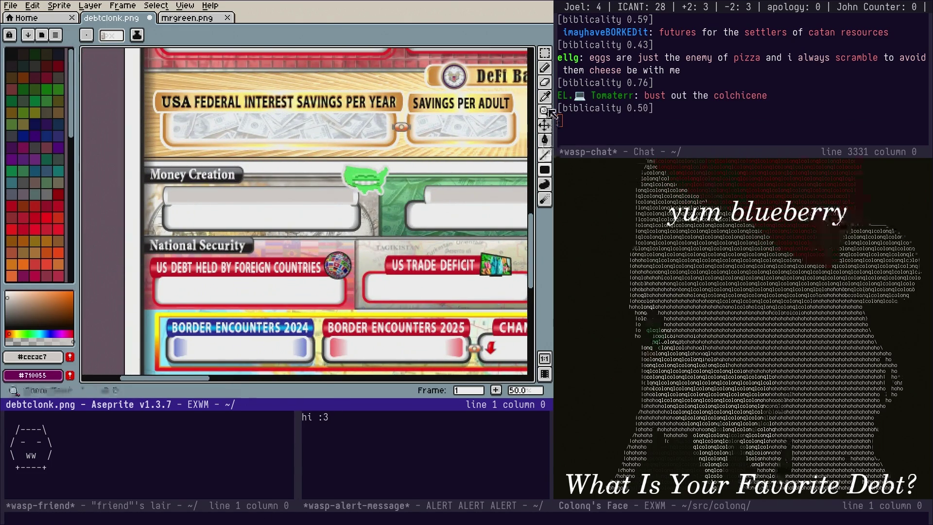
{"action": "key", "text": "i"}
{"action": "left_click", "coordinate": [313, 260]}
{"action": "key", "text": "u"}
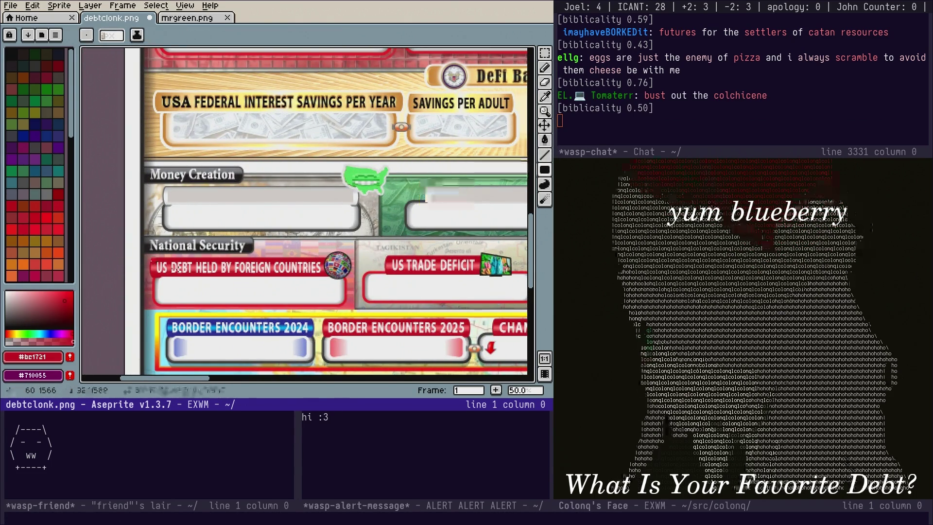
Paint red rectangles over the foreign-debt and both US TRADE DEFICIT labels, then show mrgreen.png
{"action": "left_click_drag", "start_coordinate": [324, 273], "coordinate": [324, 273]}
{"action": "scroll", "coordinate": [291, 253], "scroll_direction": "right", "scroll_amount": 5}
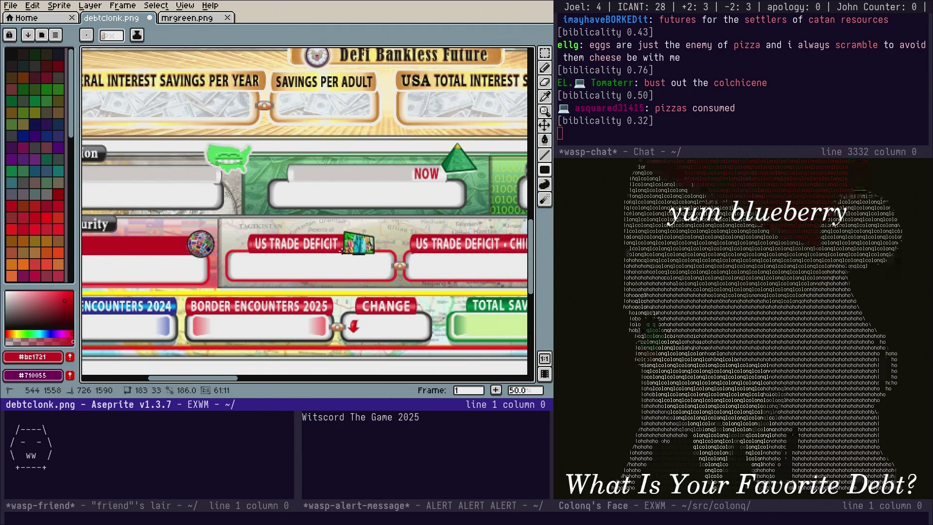
{"action": "left_click_drag", "start_coordinate": [253, 238], "coordinate": [340, 250]}
{"action": "scroll", "coordinate": [340, 251], "scroll_direction": "right", "scroll_amount": 5}
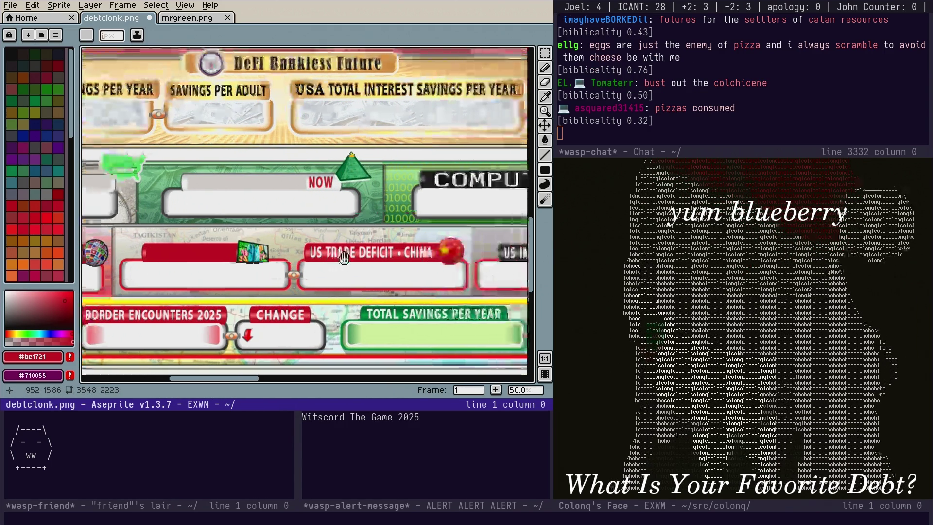
{"action": "scroll", "coordinate": [335, 250], "scroll_direction": "right", "scroll_amount": 1}
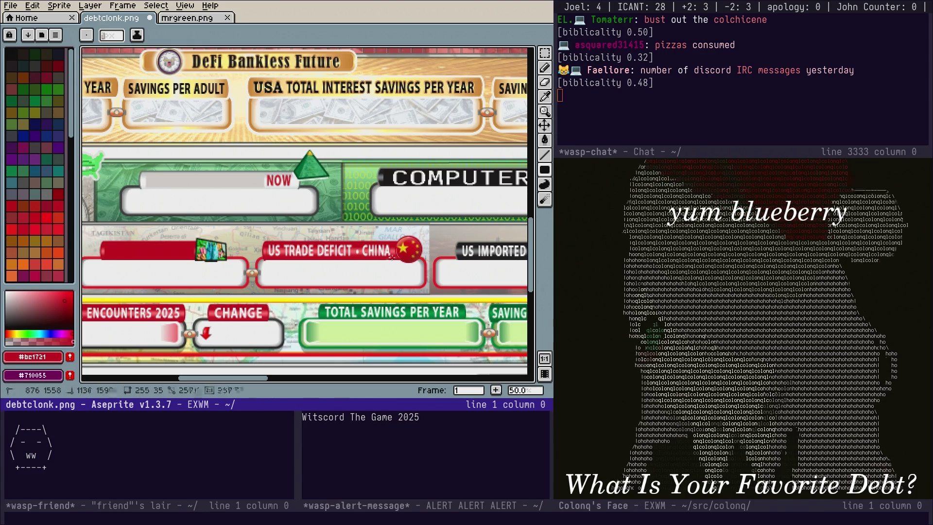
{"action": "left_click_drag", "start_coordinate": [392, 258], "coordinate": [265, 243]}
{"action": "scroll", "coordinate": [266, 244], "scroll_direction": "right", "scroll_amount": 3}
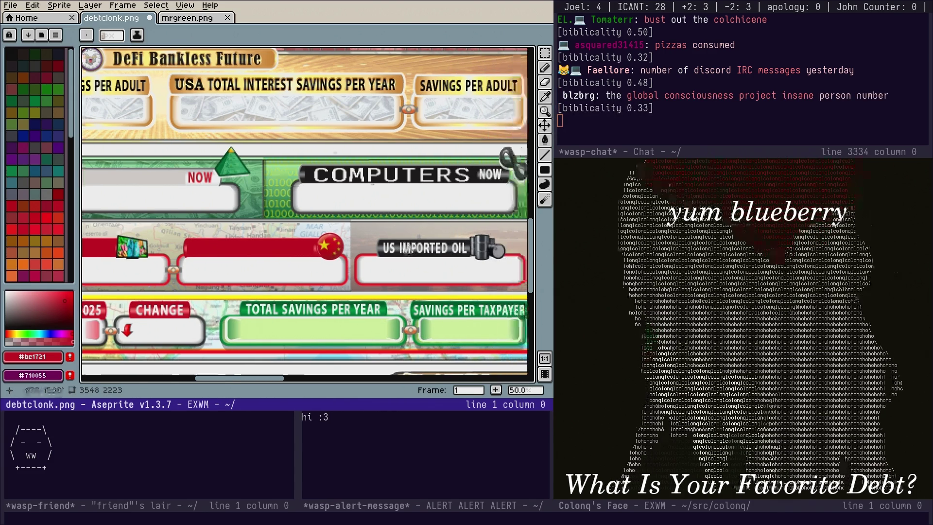
{"action": "left_click", "coordinate": [194, 20]}
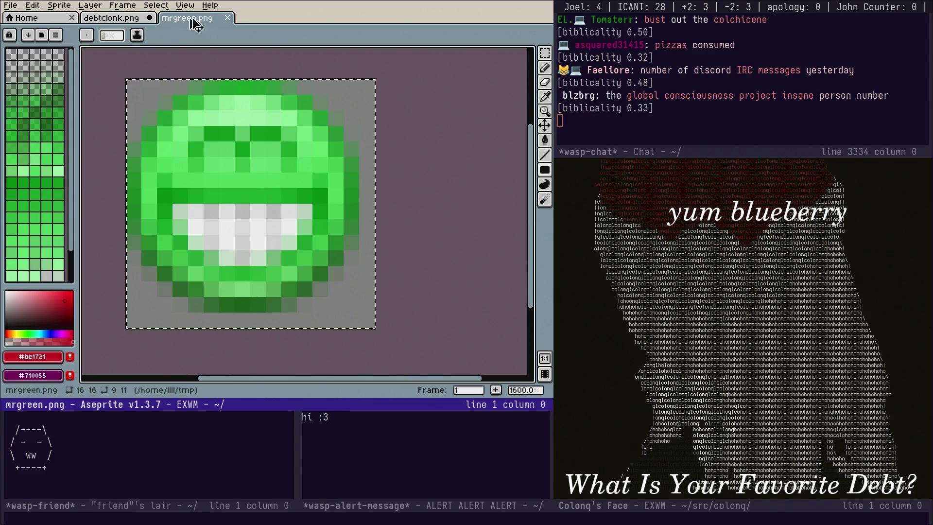
Return to debtclonk.png, cancel the stray text insertion and choose a light palette colour
{"action": "left_click", "coordinate": [137, 22]}
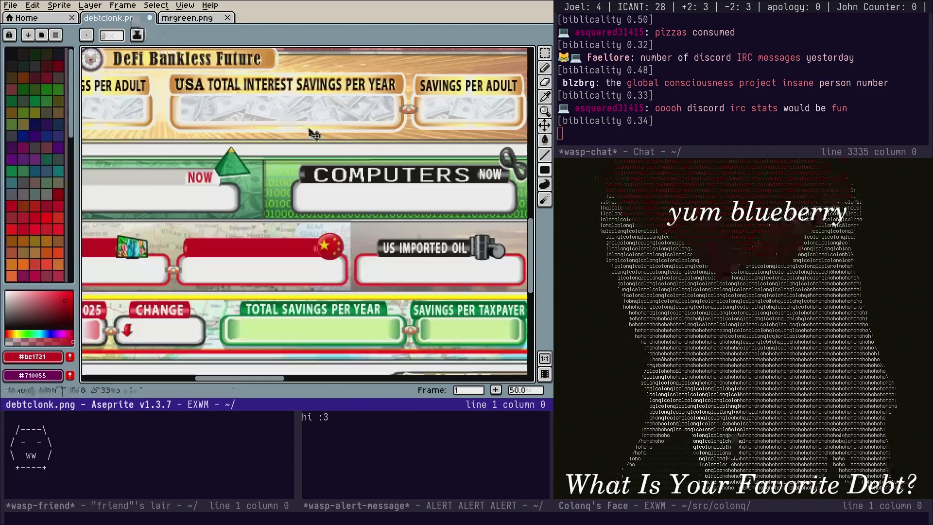
{"action": "left_click_drag", "start_coordinate": [362, 205], "coordinate": [419, 203]}
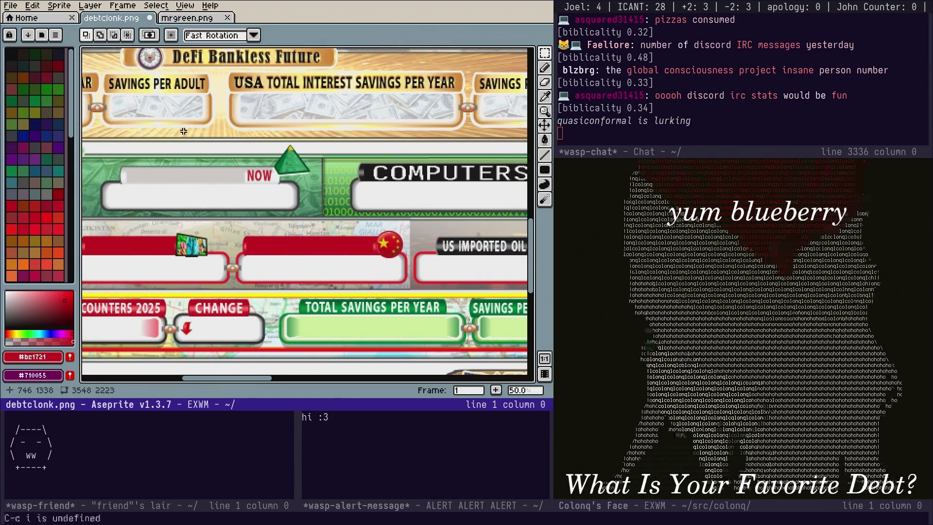
{"action": "key", "text": "t"}
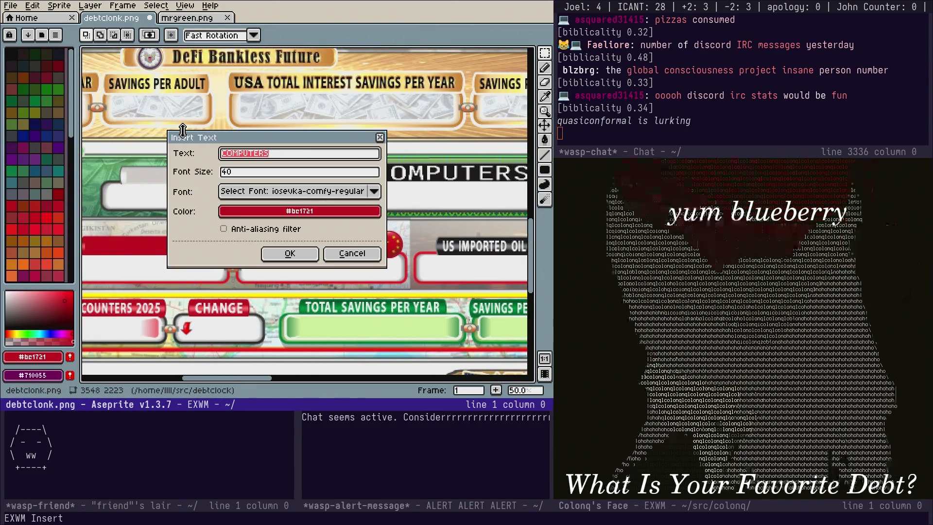
{"action": "key", "text": "BackSpace"}
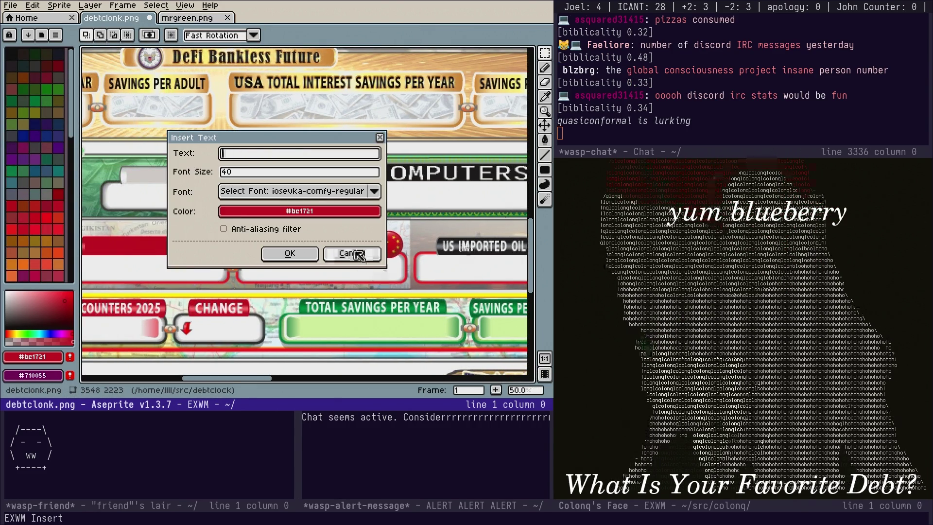
{"action": "left_click", "coordinate": [357, 255]}
{"action": "scroll", "coordinate": [39, 195], "scroll_direction": "down", "scroll_amount": 5}
{"action": "left_click", "coordinate": [47, 265]}
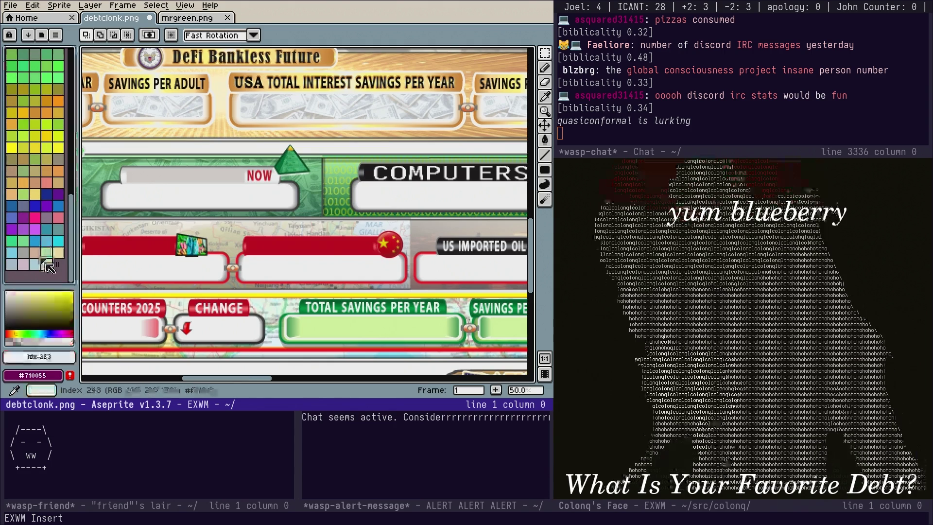
Fit MANDARIN LEARNED text onto the red banner beside the Chinese flag and save
{"action": "type", "text": "t"}
{"action": "type", "text": "MANBA"}
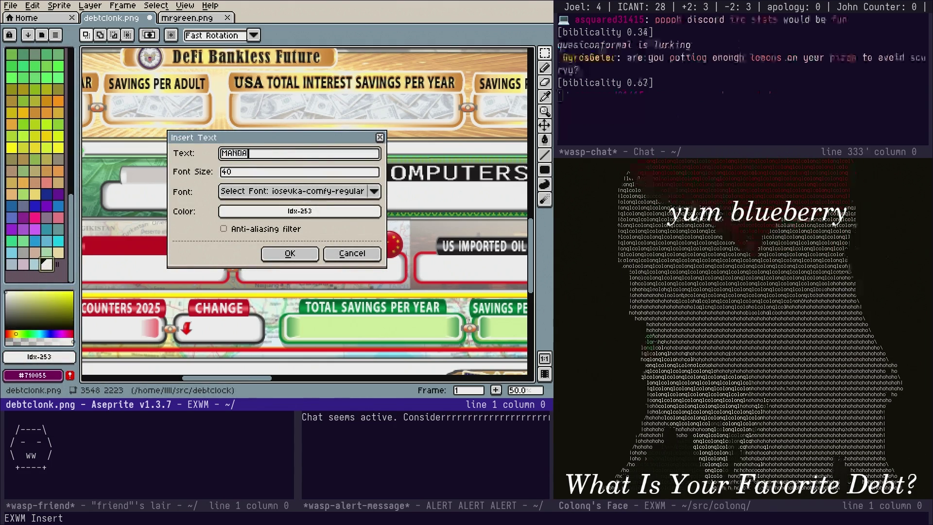
{"action": "type", "text": "LEARNED"}
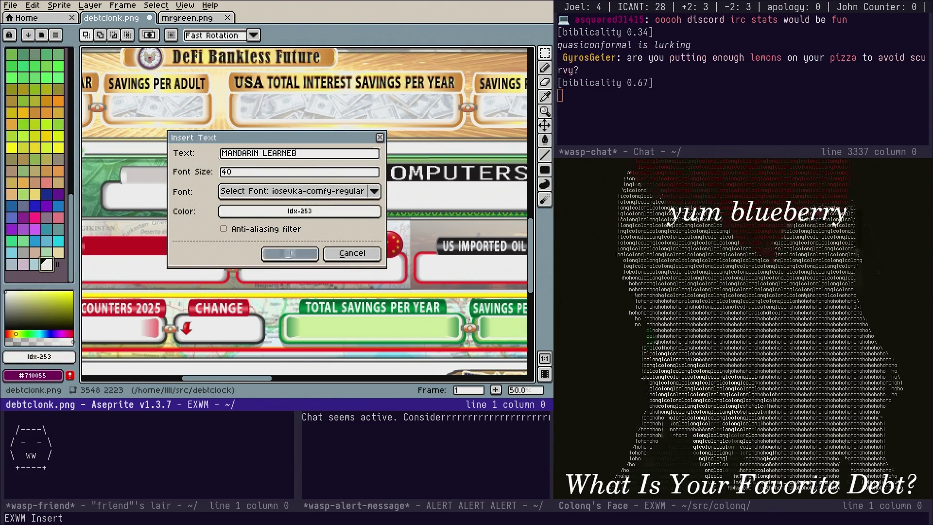
{"action": "key", "text": "Return"}
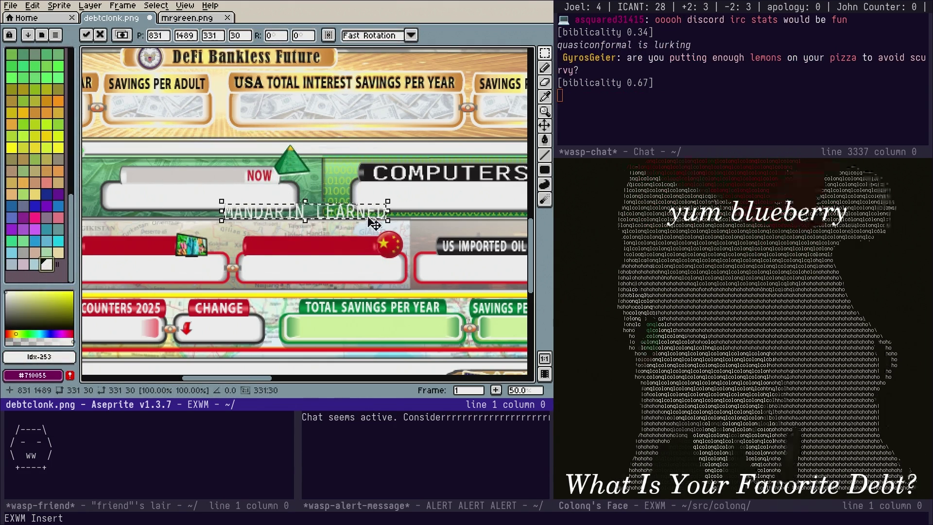
{"action": "left_click_drag", "start_coordinate": [376, 219], "coordinate": [398, 253]}
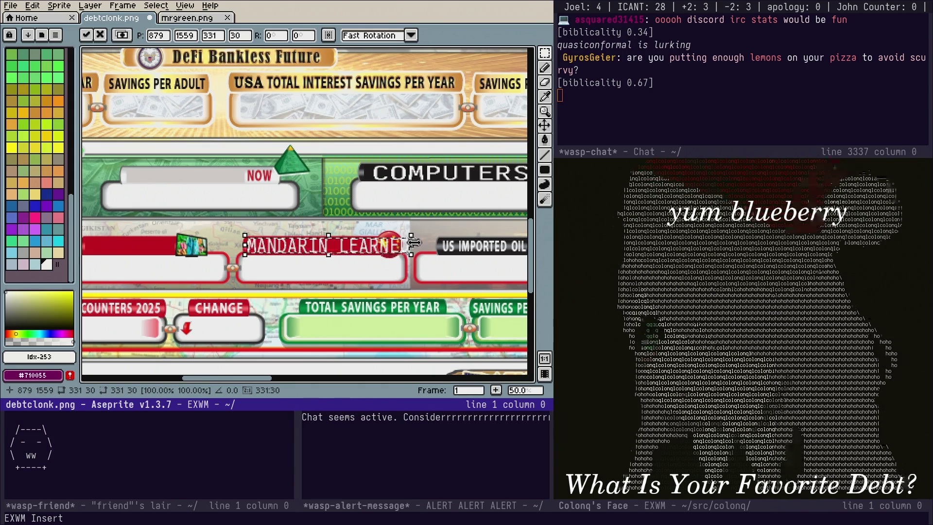
{"action": "left_click_drag", "start_coordinate": [416, 243], "coordinate": [381, 250]}
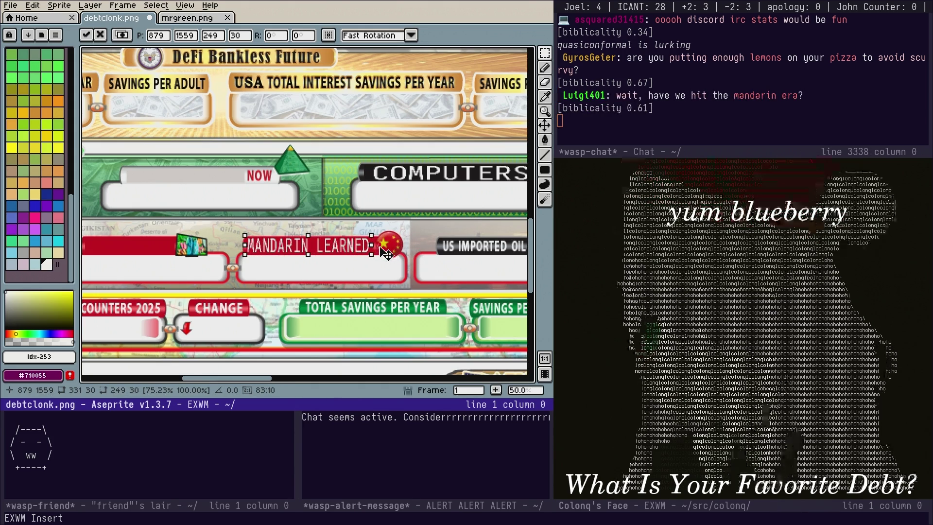
{"action": "key", "text": "Return"}
{"action": "mouse_move", "coordinate": [426, 280]}
{"action": "left_mouse_down"}
{"action": "mouse_move", "coordinate": [372, 252]}
{"action": "mouse_move", "coordinate": [297, 239]}
{"action": "mouse_move", "coordinate": [368, 239]}
{"action": "mouse_move", "coordinate": [280, 239]}
{"action": "mouse_move", "coordinate": [485, 277]}
{"action": "mouse_move", "coordinate": [445, 278]}
{"action": "mouse_move", "coordinate": [443, 258]}
{"action": "mouse_move", "coordinate": [343, 247]}
{"action": "left_mouse_up"}
{"action": "key", "text": "ctrl+s"}
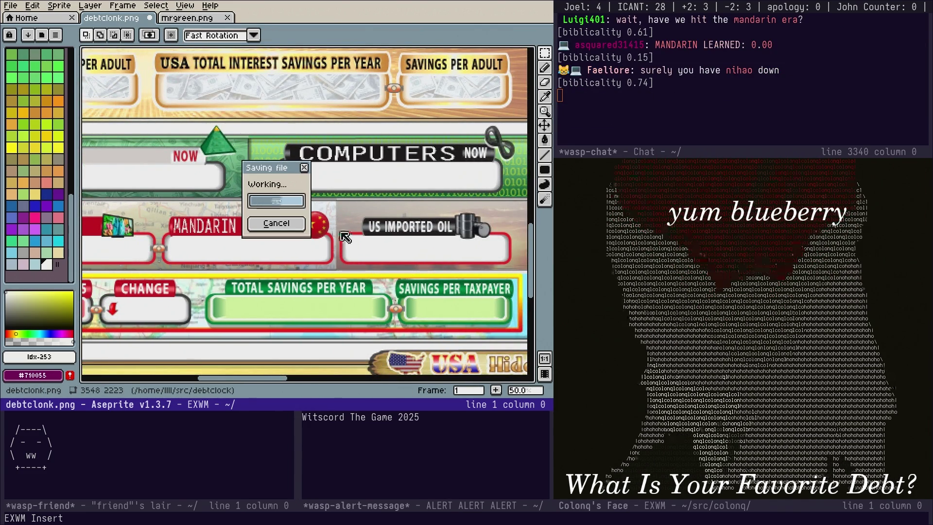
Black out the US IMPORTED OIL label with a filled ellipse in the sampled black
{"action": "scroll", "coordinate": [362, 220], "scroll_direction": "right", "scroll_amount": 3}
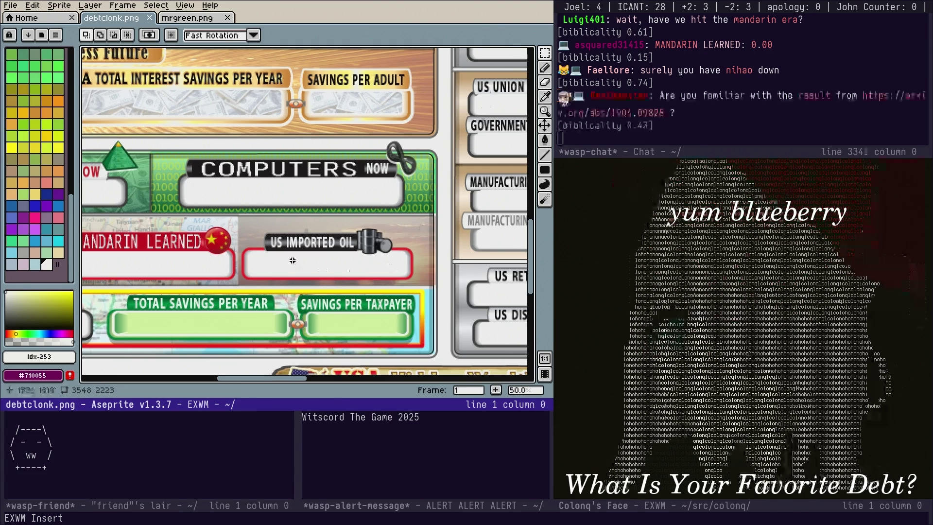
{"action": "scroll", "coordinate": [320, 230], "scroll_direction": "up", "scroll_amount": 1}
{"action": "scroll", "coordinate": [320, 229], "scroll_direction": "down", "scroll_amount": 2}
{"action": "scroll", "coordinate": [340, 218], "scroll_direction": "up", "scroll_amount": 3}
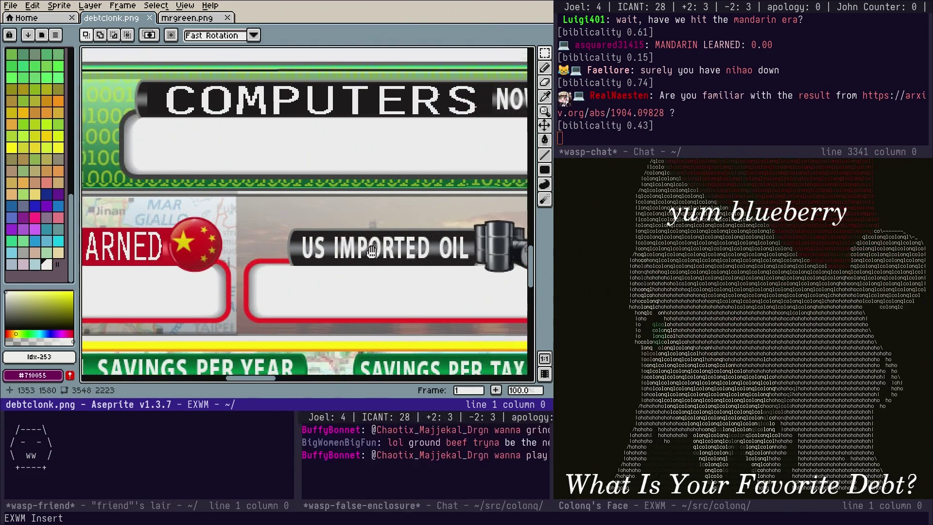
{"action": "left_click", "coordinate": [545, 97]}
{"action": "left_click", "coordinate": [408, 241]}
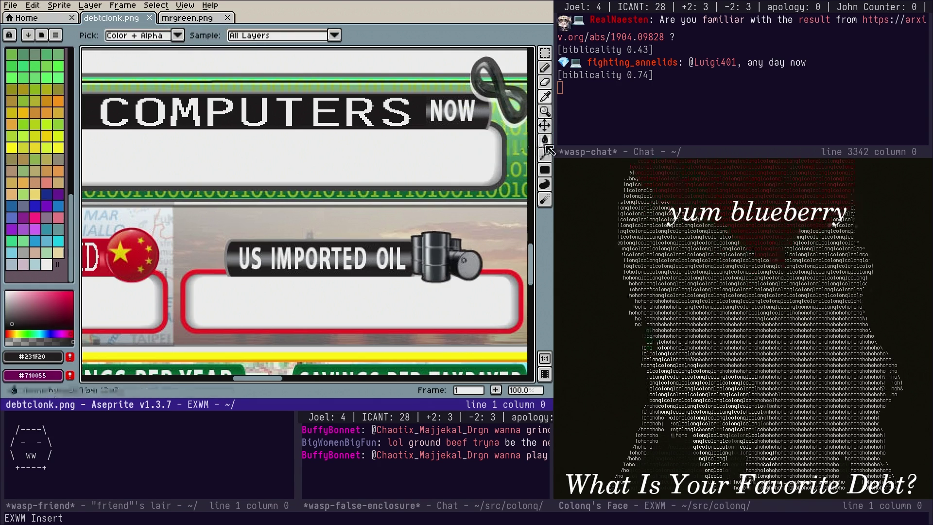
{"action": "key", "text": "shift+u"}
{"action": "left_click_drag", "start_coordinate": [234, 272], "coordinate": [408, 244]}
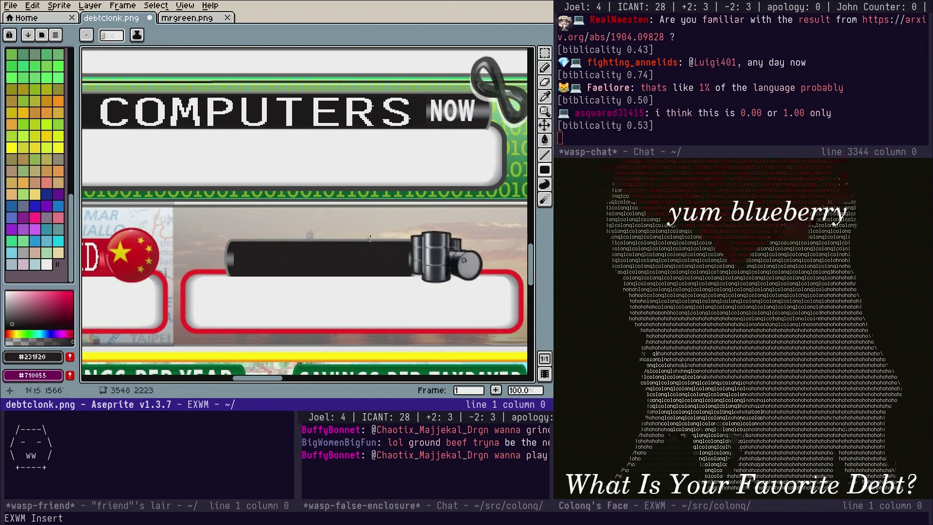
Place white BARRELS text onto the blacked-out oil barrel label
{"action": "left_click", "coordinate": [7, 292]}
{"action": "key", "text": "ctrl+t"}
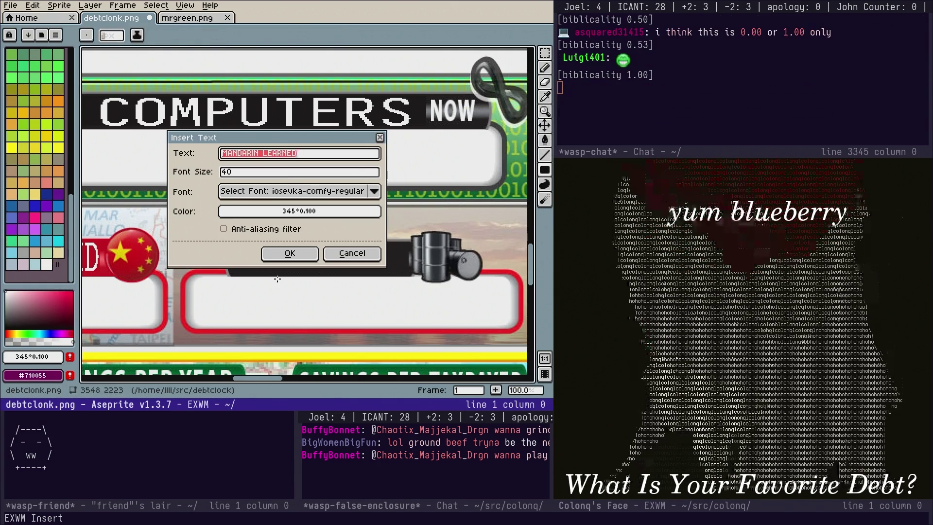
{"action": "type", "text": "RELS"}
{"action": "left_click", "coordinate": [290, 253]}
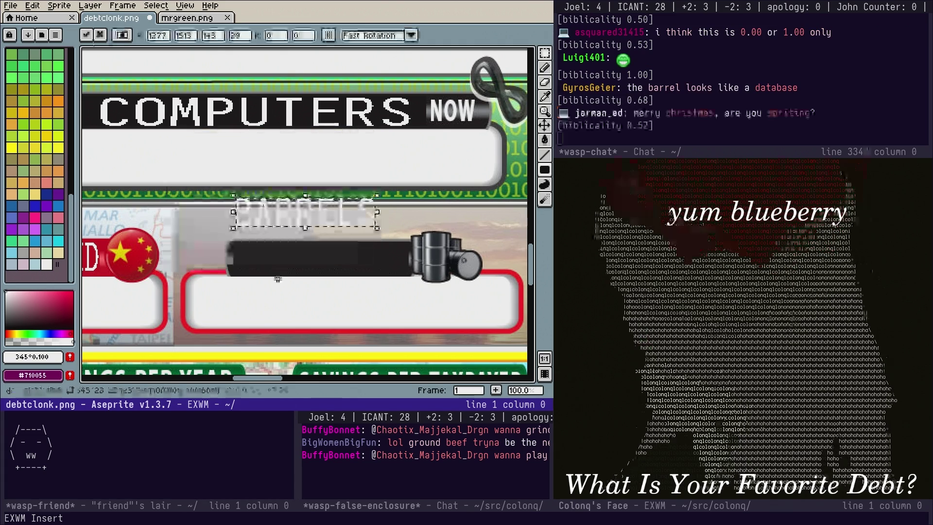
{"action": "left_click_drag", "start_coordinate": [331, 231], "coordinate": [341, 271]}
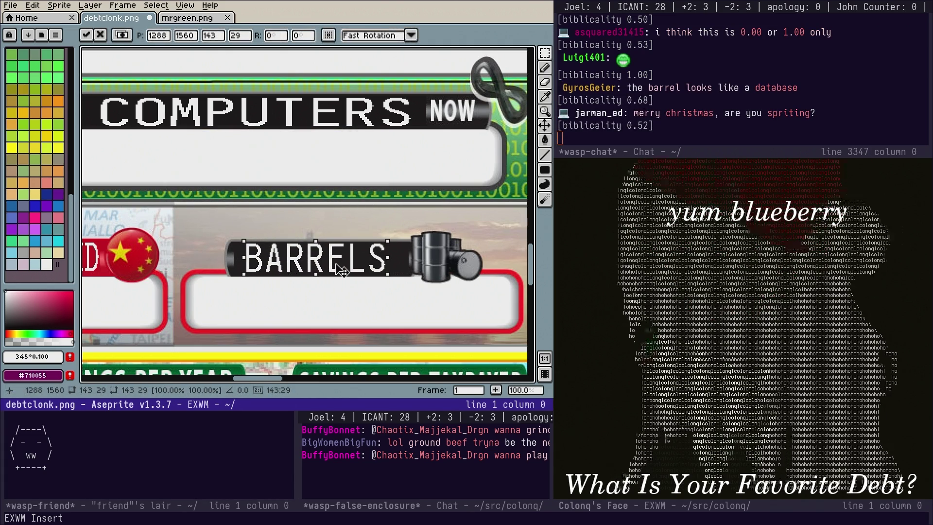
{"action": "left_click", "coordinate": [340, 303]}
{"action": "scroll", "coordinate": [301, 268], "scroll_direction": "down", "scroll_amount": 4}
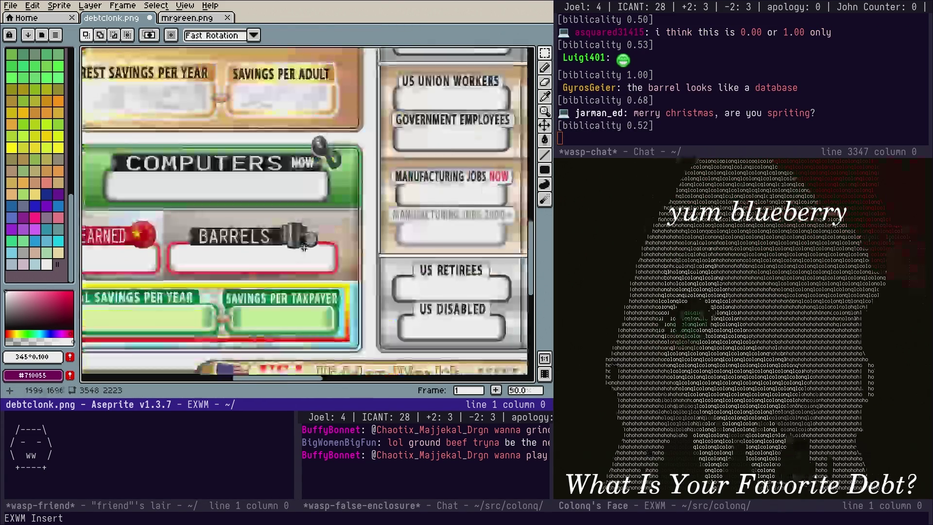
{"action": "scroll", "coordinate": [303, 248], "scroll_direction": "down", "scroll_amount": 2}
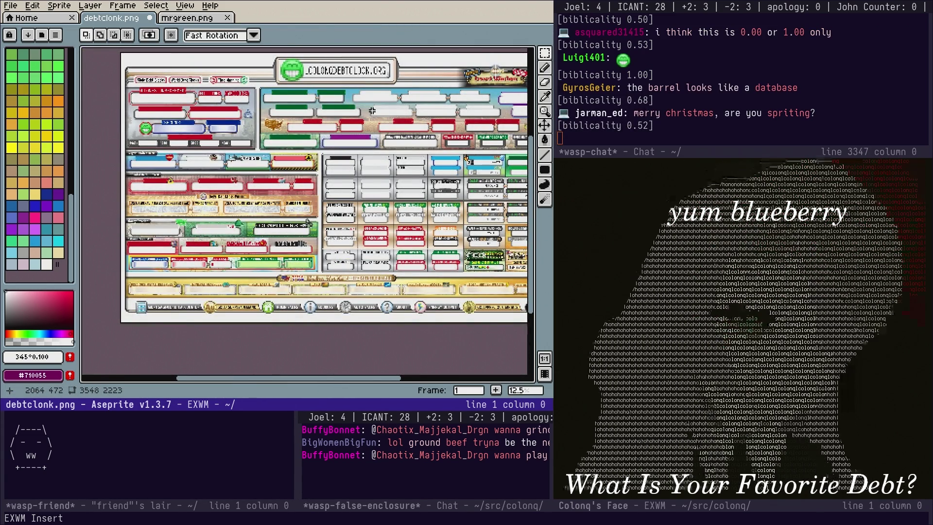
Save debtclonk.png and pan the canvas to view the image's upper-left area
{"action": "key", "text": "ctrl+s"}
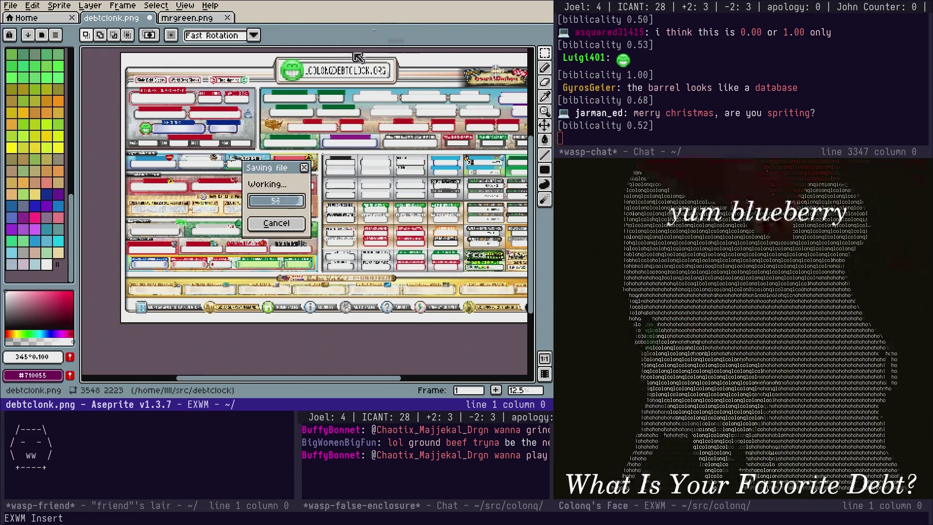
{"action": "scroll", "coordinate": [357, 70], "scroll_direction": "up", "scroll_amount": 2}
{"action": "scroll", "coordinate": [341, 171], "scroll_direction": "up", "scroll_amount": 1}
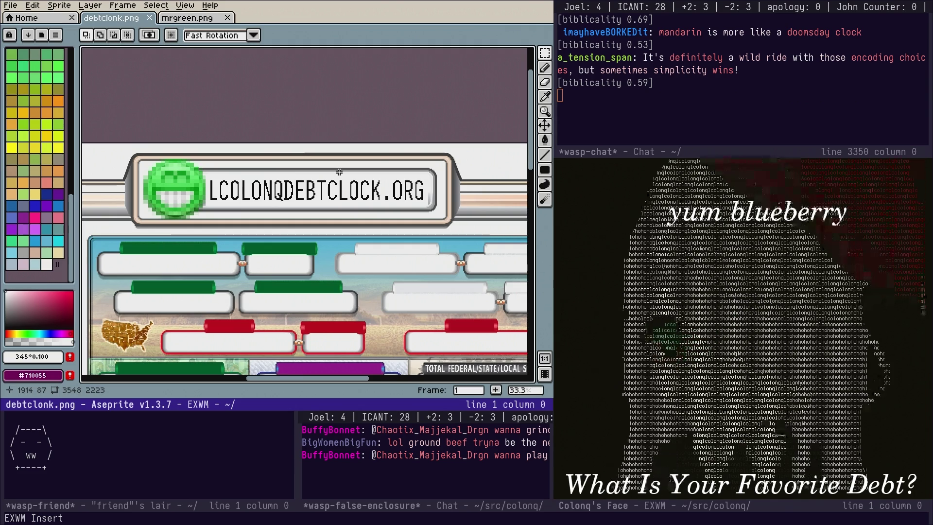
{"action": "scroll", "coordinate": [467, 321], "scroll_direction": "down", "scroll_amount": 4}
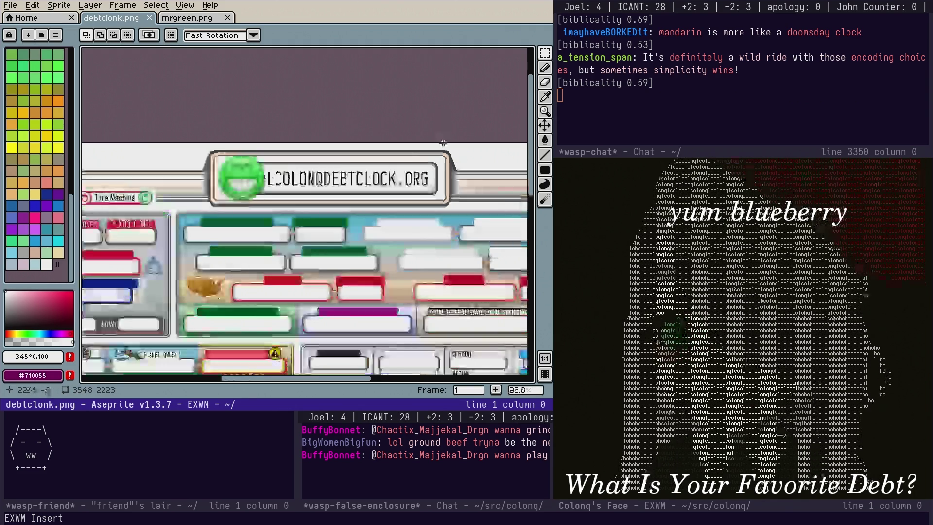
{"action": "left_click_drag", "start_coordinate": [474, 310], "coordinate": [390, 246]}
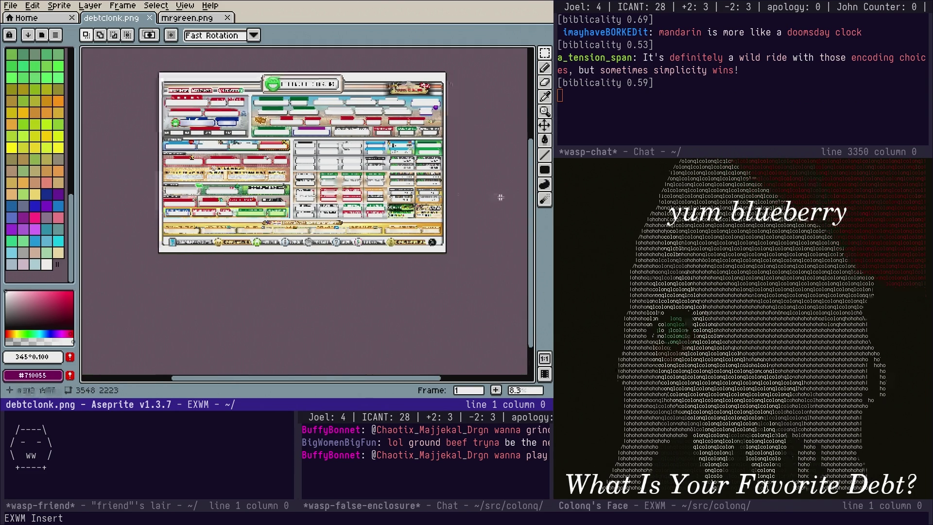
{"action": "scroll", "coordinate": [453, 200], "scroll_direction": "up", "scroll_amount": 4}
{"action": "mouse_move", "coordinate": [452, 201]}
{"action": "left_mouse_down"}
{"action": "mouse_move", "coordinate": [457, 171]}
{"action": "mouse_move", "coordinate": [510, 157]}
{"action": "mouse_move", "coordinate": [533, 292]}
{"action": "left_mouse_up"}
{"action": "mouse_move", "coordinate": [326, 187]}
{"action": "left_mouse_down"}
{"action": "mouse_move", "coordinate": [480, 305]}
{"action": "mouse_move", "coordinate": [290, 224]}
{"action": "mouse_move", "coordinate": [290, 203]}
{"action": "mouse_move", "coordinate": [310, 215]}
{"action": "mouse_move", "coordinate": [425, 166]}
{"action": "mouse_move", "coordinate": [444, 70]}
{"action": "mouse_move", "coordinate": [340, 165]}
{"action": "mouse_move", "coordinate": [376, 137]}
{"action": "left_mouse_up"}
{"action": "scroll", "coordinate": [340, 165], "scroll_direction": "down", "scroll_amount": 1}
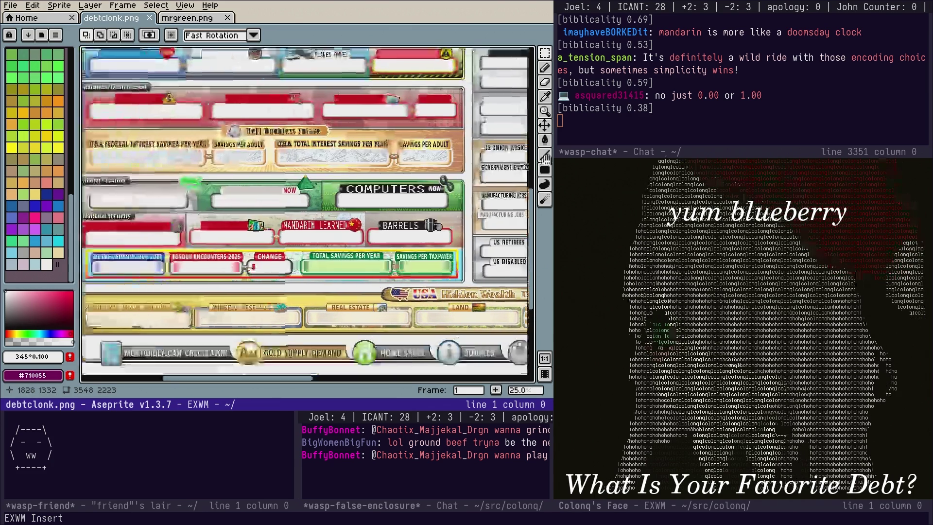
Sample the banner blue and cover the BORDER ENCOUNTERS 2024 label with a solid blue rectangle
{"action": "scroll", "coordinate": [241, 218], "scroll_direction": "up", "scroll_amount": 1}
{"action": "left_click_drag", "start_coordinate": [242, 217], "coordinate": [290, 211]}
{"action": "scroll", "coordinate": [267, 229], "scroll_direction": "up", "scroll_amount": 1}
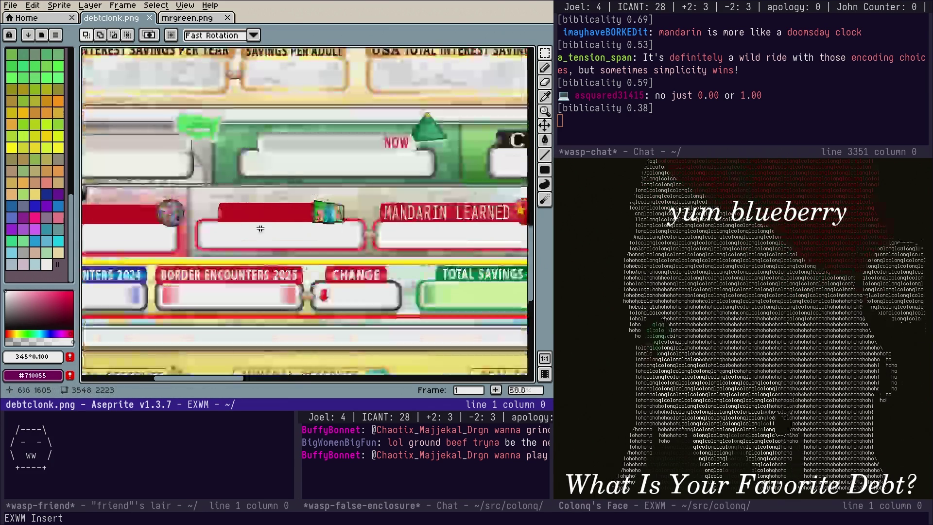
{"action": "left_click", "coordinate": [545, 96]}
{"action": "left_click", "coordinate": [227, 300]}
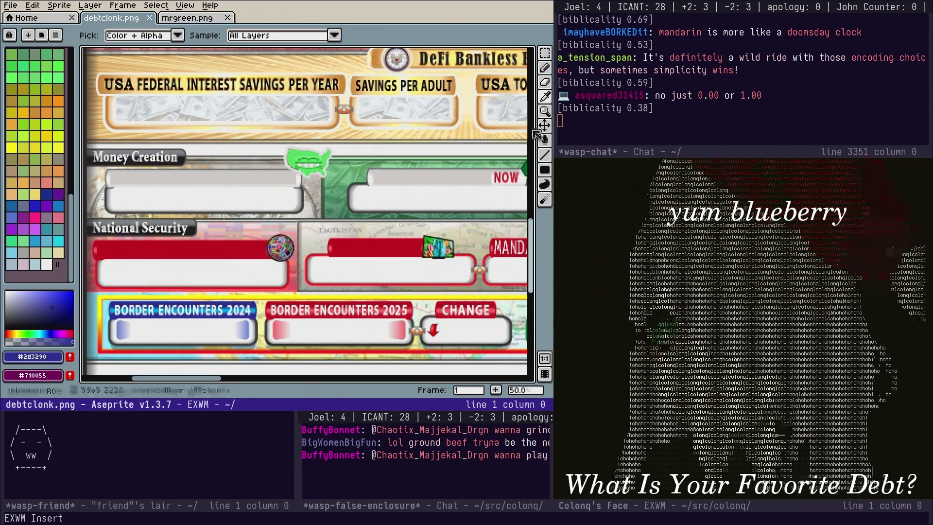
{"action": "left_click", "coordinate": [543, 171]}
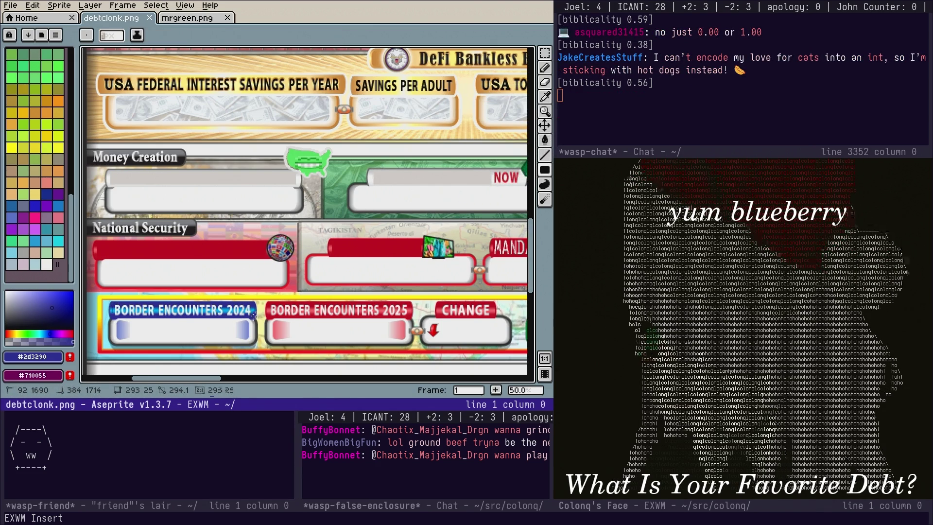
{"action": "left_click_drag", "start_coordinate": [253, 316], "coordinate": [255, 318]}
Cover the BORDER ENCOUNTERS 2025 and CHANGE labels with solid red rectangles
{"action": "left_click", "coordinate": [545, 97]}
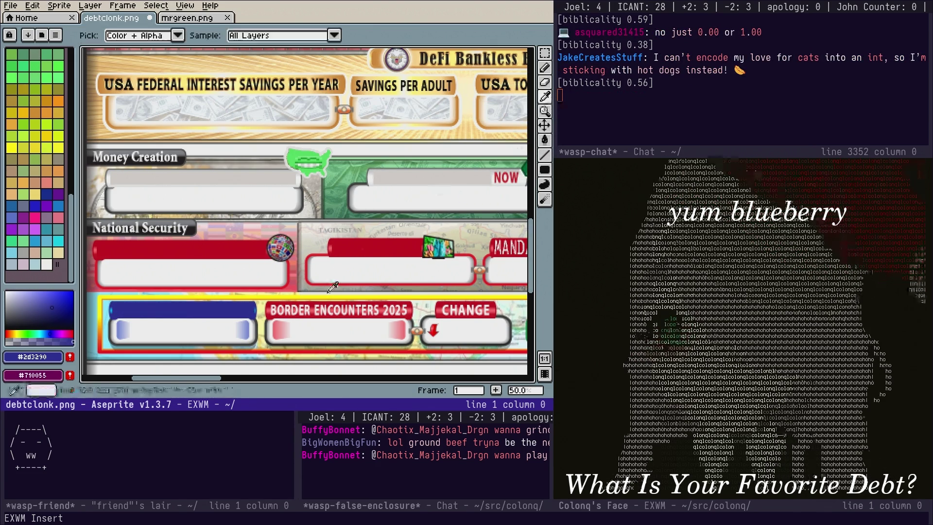
{"action": "key", "text": "u"}
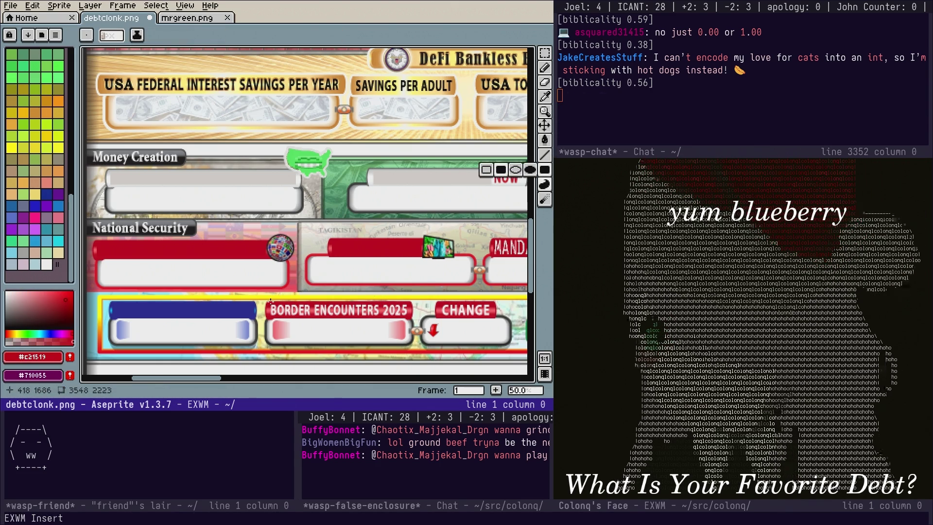
{"action": "left_click_drag", "start_coordinate": [269, 302], "coordinate": [302, 309]}
{"action": "left_click_drag", "start_coordinate": [407, 317], "coordinate": [408, 316]}
{"action": "scroll", "coordinate": [309, 299], "scroll_direction": "right", "scroll_amount": 5}
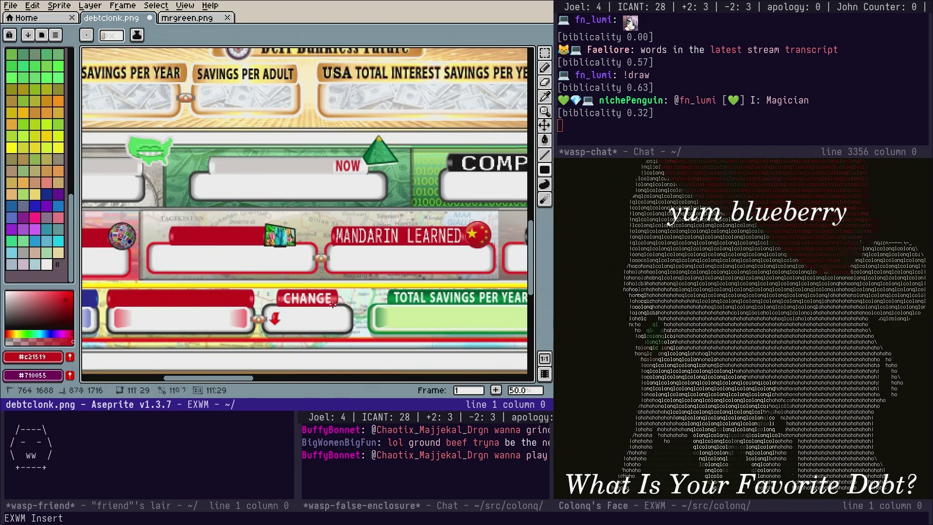
{"action": "left_click_drag", "start_coordinate": [333, 305], "coordinate": [333, 305]}
{"action": "left_click_drag", "start_coordinate": [364, 277], "coordinate": [328, 277]}
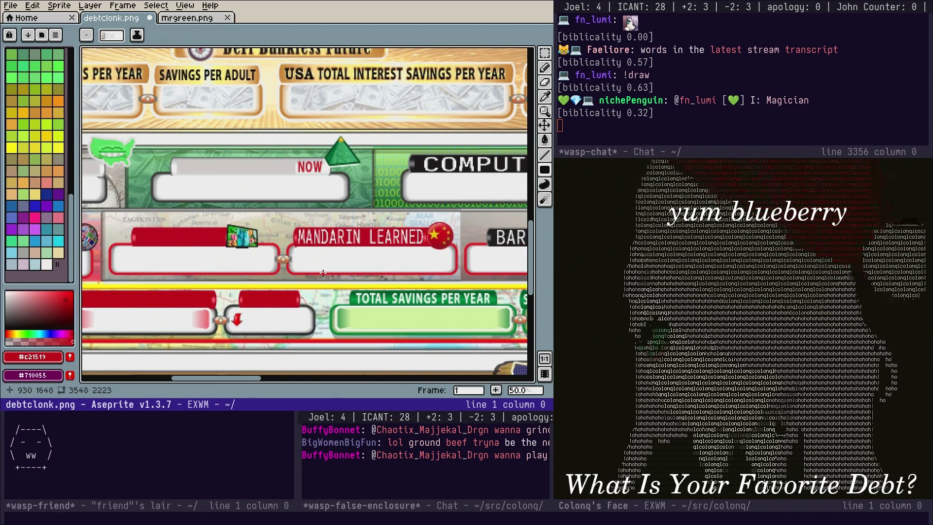
{"action": "key", "text": "super+b"}
Switch to docket.org and add new items to the debt clock ideas list
{"action": "type", "text": "docke"}
{"action": "key", "text": "Return"}
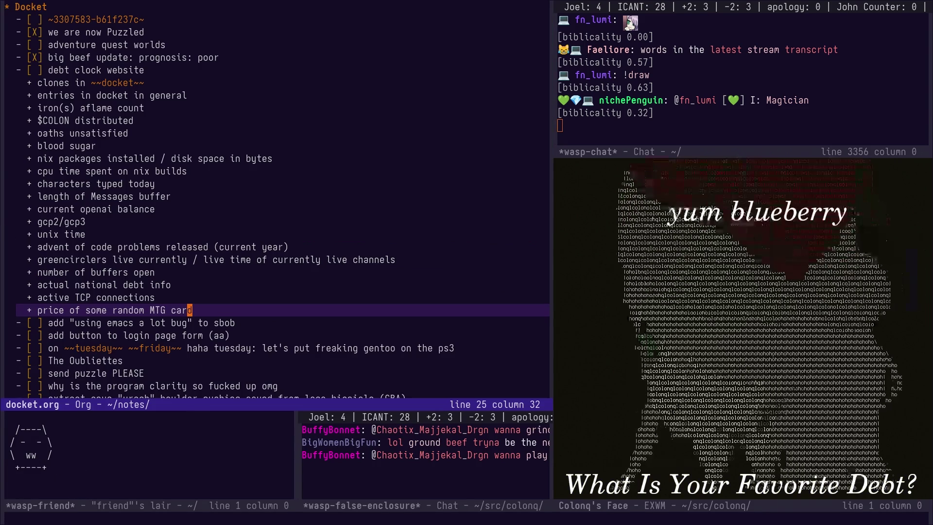
{"action": "key", "text": "Return"}
{"action": "type", "text": "+ messages"}
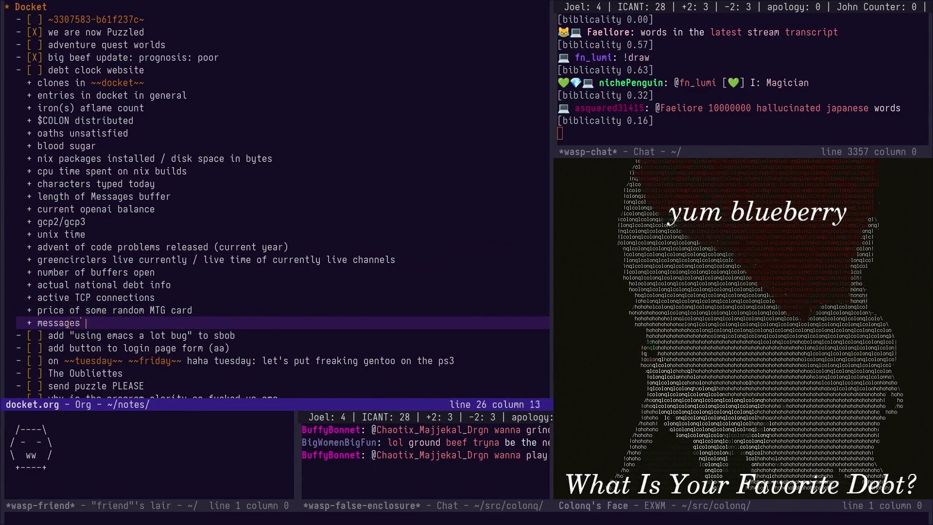
{"action": "type", "text": "rdirc yesterday"}
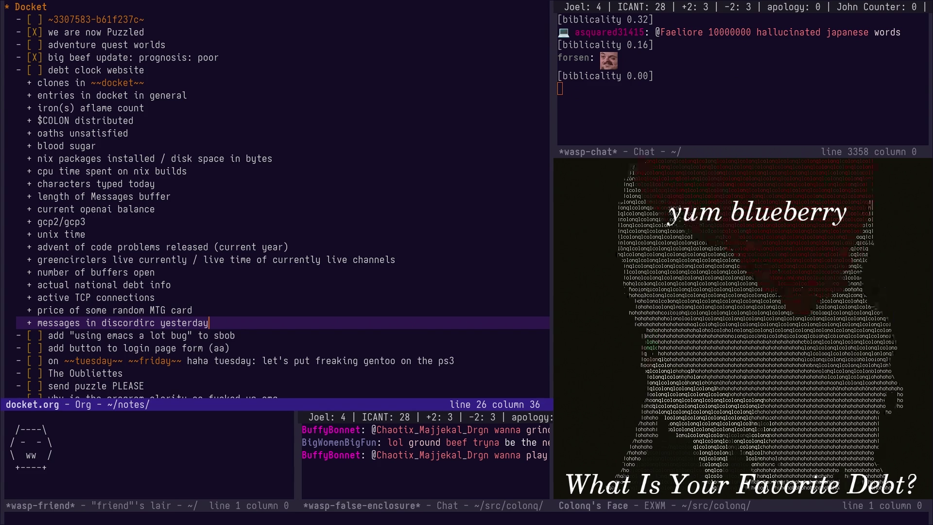
{"action": "key", "text": "Return"}
{"action": "type", "text": "ords in current stream transcrip"}
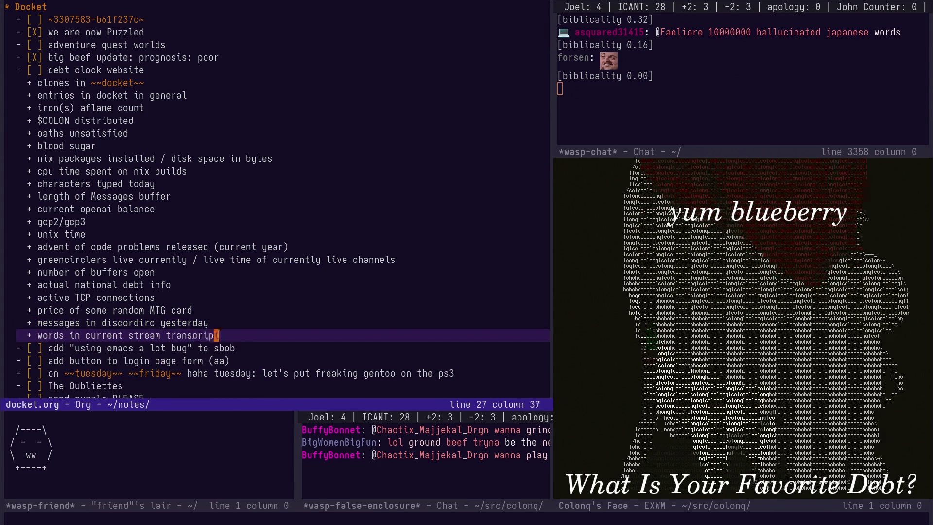
{"action": "type", "text": "t"}
{"action": "key", "text": "Return"}
{"action": "type", "text": "+ various current cou"}
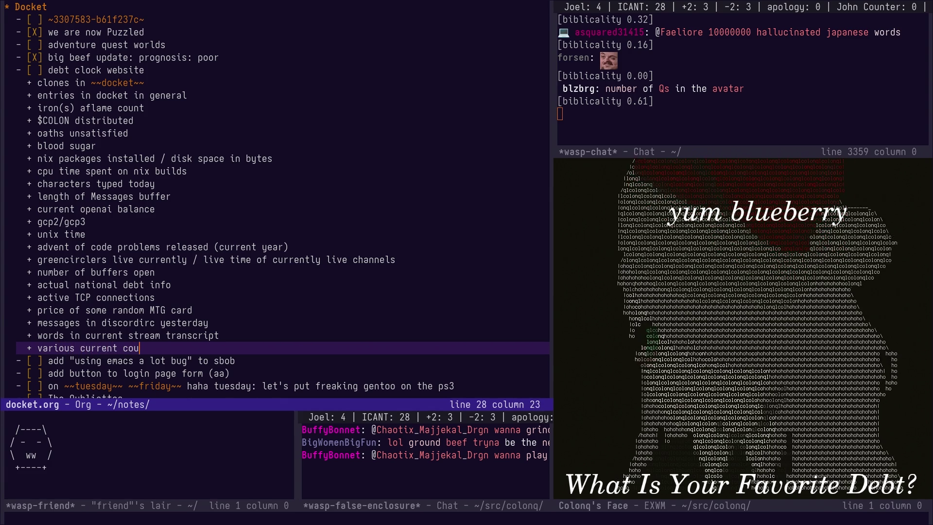
Finish the 'various current counters (ostensibly)' item and return to the Aseprite image
{"action": "type", "text": "nters (Joel, +2, -2, apology, John,"}
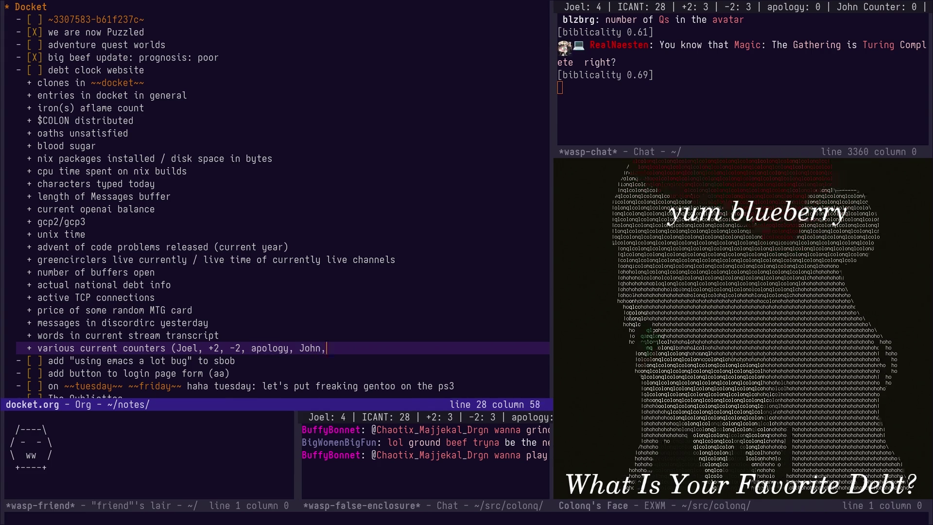
{"action": "type", "text": " ostensibly)"}
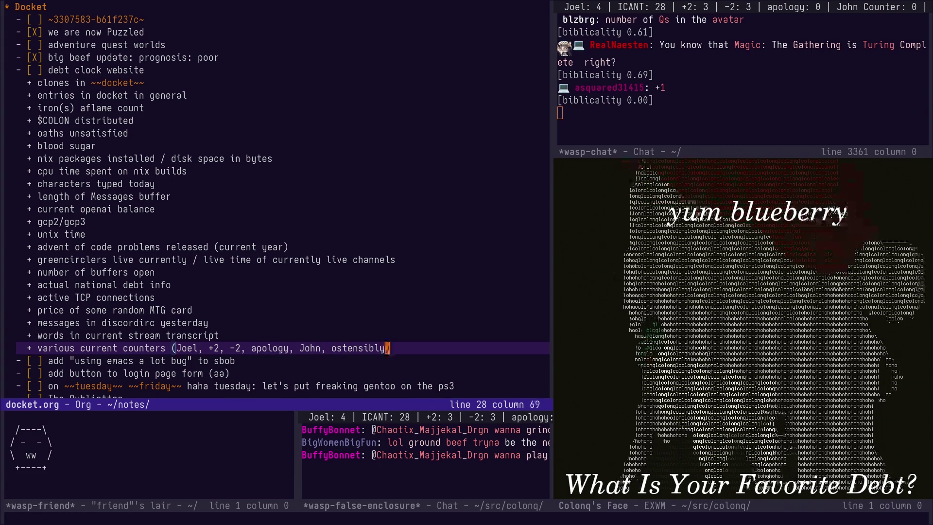
{"action": "key", "text": "ctrl+x"}
{"action": "key", "text": "b"}
{"action": "key", "text": "Return"}
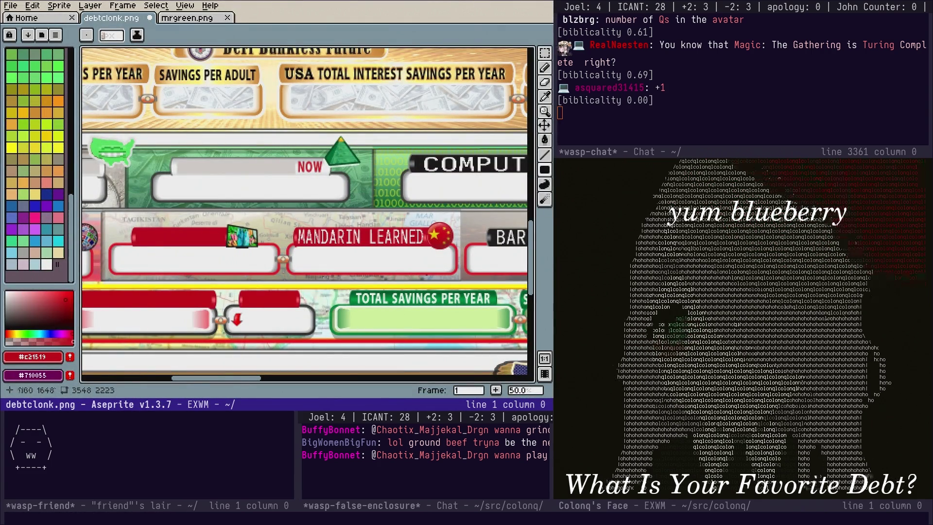
Sample the dark green and fill over the TOTAL SAVINGS PER YEAR and SAVINGS PER TAXPAYER labels
{"action": "scroll", "coordinate": [399, 270], "scroll_direction": "down", "scroll_amount": 1}
{"action": "scroll", "coordinate": [399, 270], "scroll_direction": "up", "scroll_amount": 2}
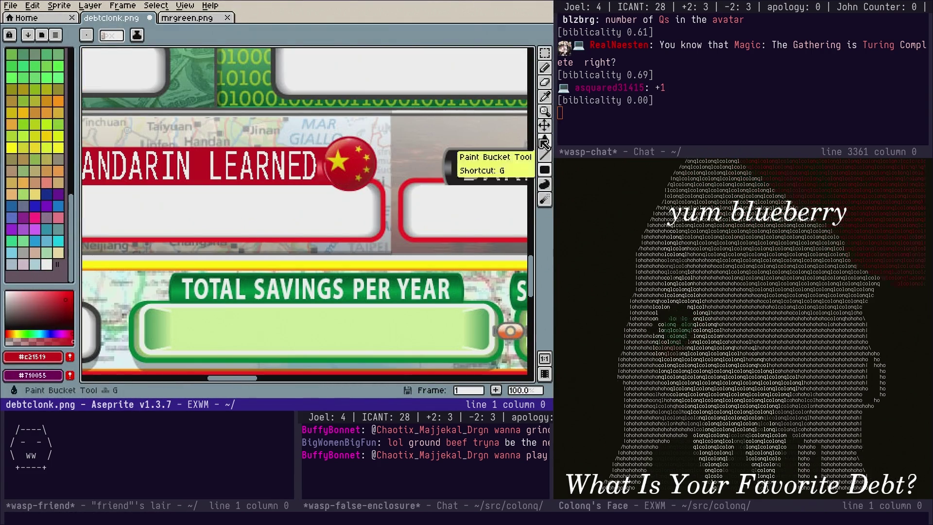
{"action": "left_click", "coordinate": [544, 97]}
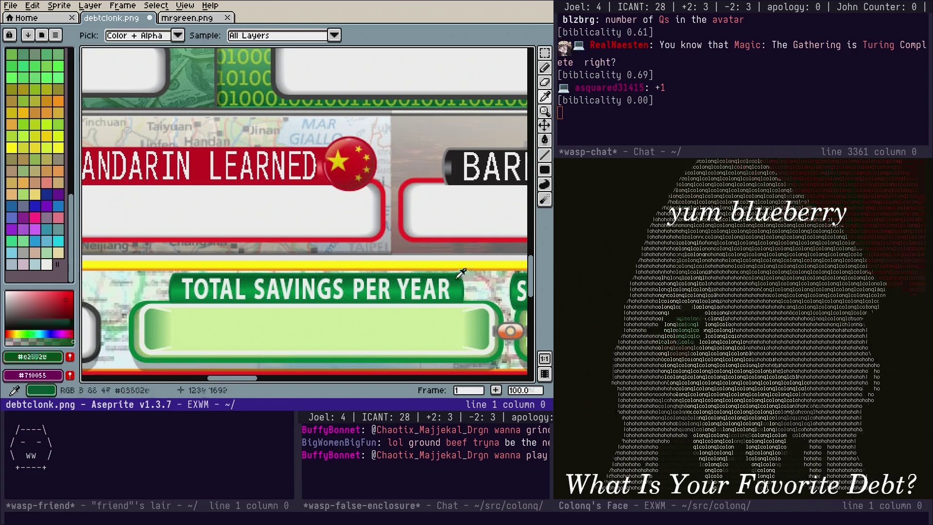
{"action": "left_click", "coordinate": [460, 273]}
{"action": "left_click", "coordinate": [545, 169]}
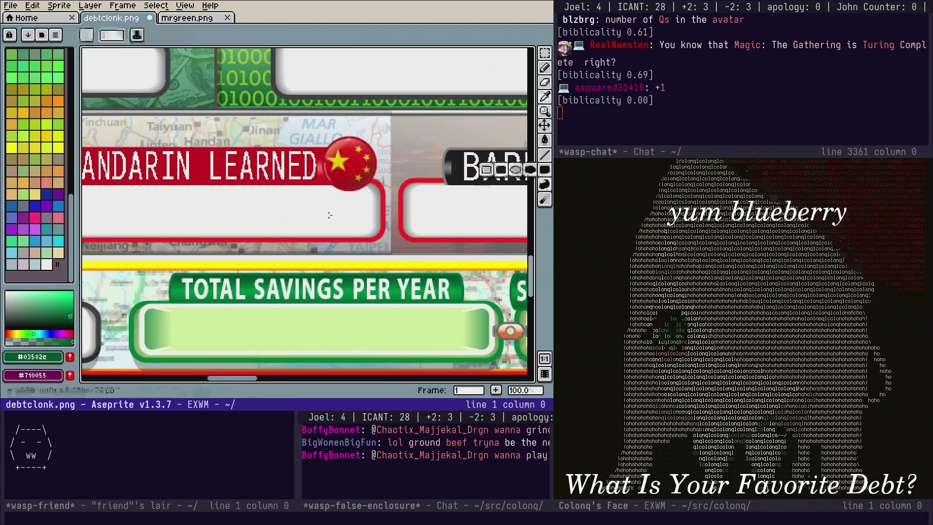
{"action": "mouse_move", "coordinate": [178, 275]}
{"action": "left_mouse_down"}
{"action": "mouse_move", "coordinate": [466, 311]}
{"action": "mouse_move", "coordinate": [452, 302]}
{"action": "left_mouse_up"}
{"action": "scroll", "coordinate": [452, 302], "scroll_direction": "right", "scroll_amount": 10}
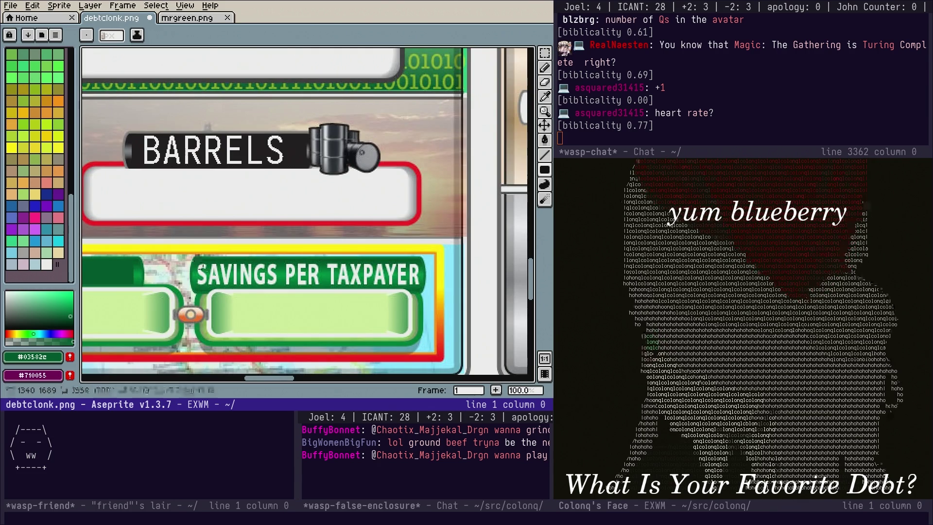
{"action": "left_click_drag", "start_coordinate": [346, 289], "coordinate": [422, 287]}
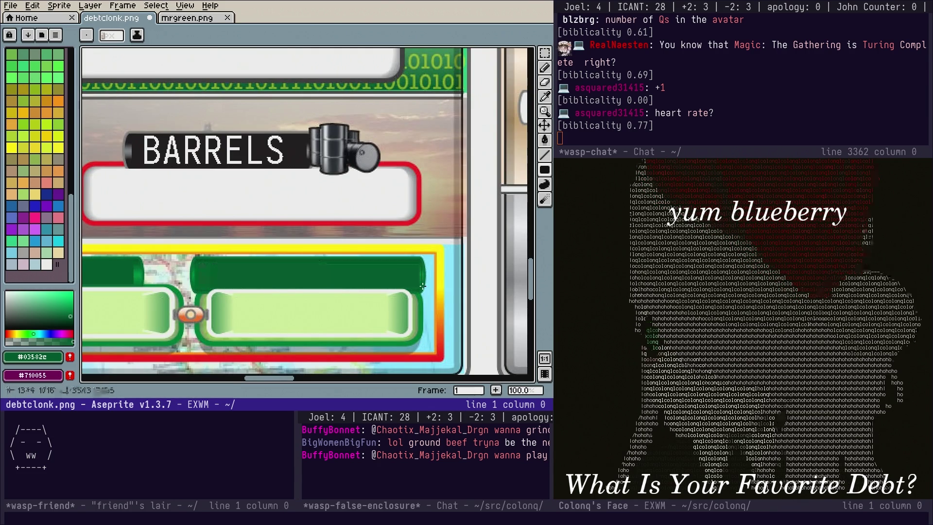
Add a heart-rate entry to docket.org's debt clock list, then return to the image
{"action": "key", "text": "ctrl+x"}
{"action": "key", "text": "b"}
{"action": "type", "text": "o"}
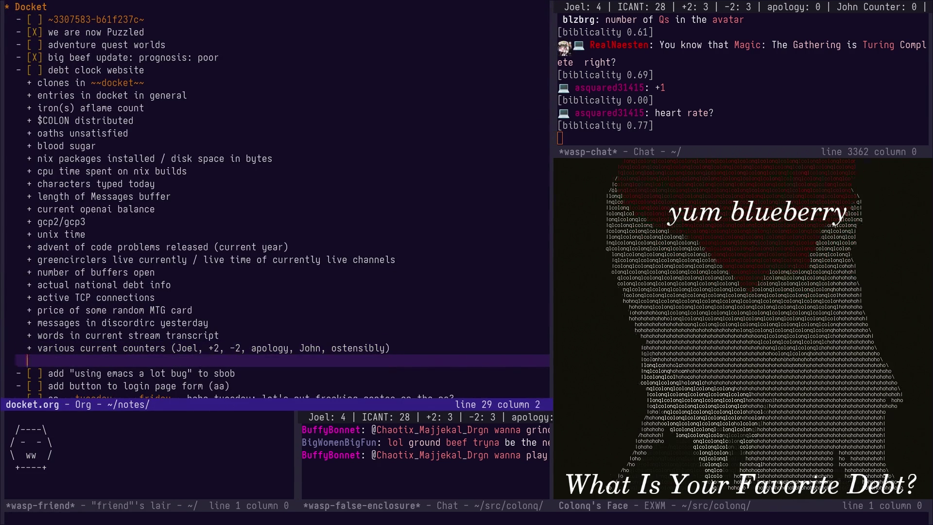
{"action": "type", "text": "eartrate"}
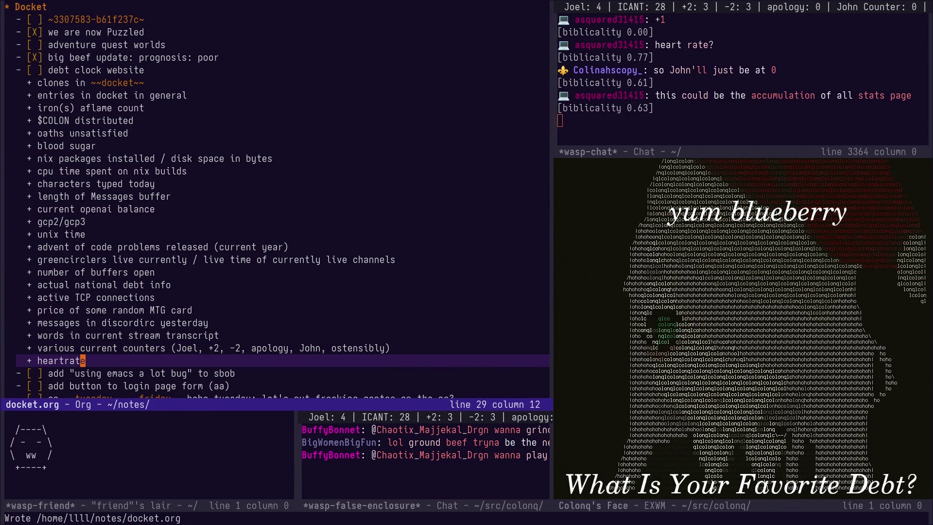
{"action": "key", "text": "ctrl+x"}
{"action": "key", "text": "b"}
{"action": "key", "text": "Return"}
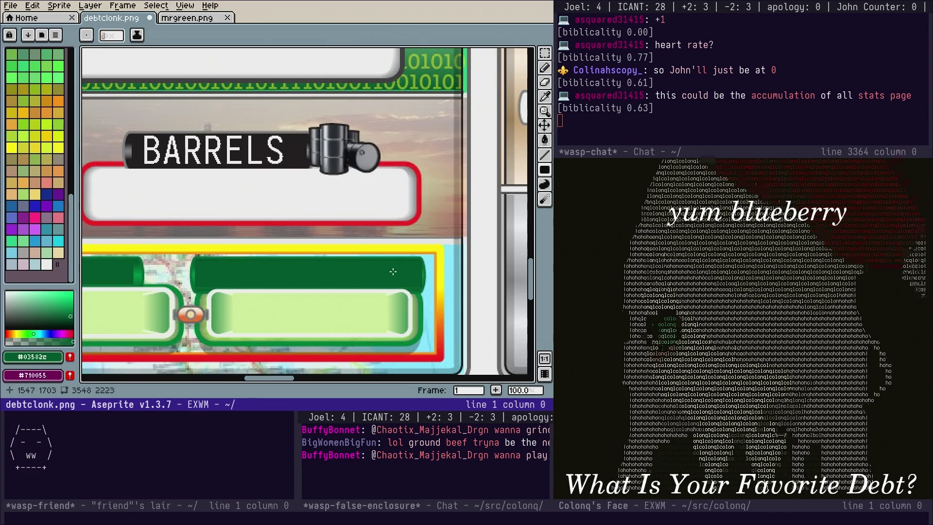
Zoom out, pan to the lower rows, and zoom in on the PRECIOUS METAL RESERVES banner
{"action": "scroll", "coordinate": [395, 213], "scroll_direction": "down", "scroll_amount": 2}
{"action": "scroll", "coordinate": [395, 213], "scroll_direction": "down", "scroll_amount": 1}
{"action": "mouse_move", "coordinate": [394, 213]}
{"action": "left_mouse_down"}
{"action": "mouse_move", "coordinate": [405, 262]}
{"action": "mouse_move", "coordinate": [452, 266]}
{"action": "mouse_move", "coordinate": [437, 218]}
{"action": "mouse_move", "coordinate": [524, 222]}
{"action": "mouse_move", "coordinate": [544, 202]}
{"action": "left_mouse_up"}
{"action": "scroll", "coordinate": [219, 183], "scroll_direction": "up", "scroll_amount": 1}
{"action": "scroll", "coordinate": [219, 183], "scroll_direction": "up", "scroll_amount": 1}
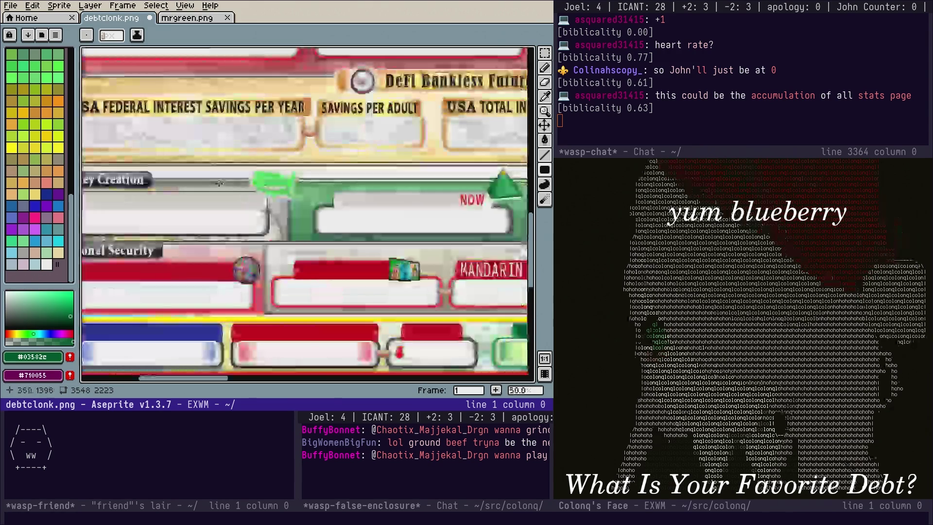
{"action": "scroll", "coordinate": [219, 183], "scroll_direction": "down", "scroll_amount": 1}
{"action": "scroll", "coordinate": [219, 183], "scroll_direction": "up", "scroll_amount": 1}
{"action": "scroll", "coordinate": [215, 136], "scroll_direction": "down", "scroll_amount": 1}
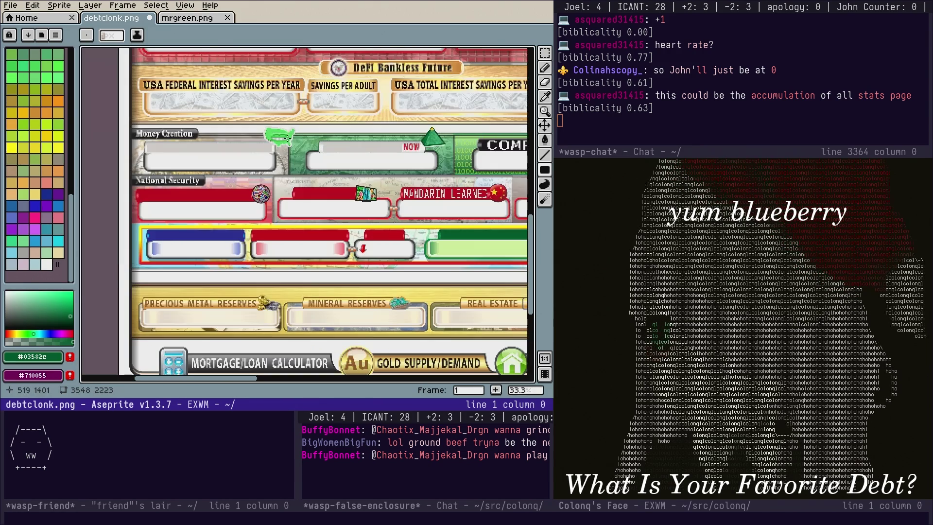
{"action": "scroll", "coordinate": [354, 186], "scroll_direction": "down", "scroll_amount": 1}
{"action": "mouse_move", "coordinate": [418, 234]}
{"action": "left_mouse_down"}
{"action": "mouse_move", "coordinate": [346, 208]}
{"action": "mouse_move", "coordinate": [435, 188]}
{"action": "left_mouse_up"}
{"action": "scroll", "coordinate": [349, 202], "scroll_direction": "up", "scroll_amount": 1}
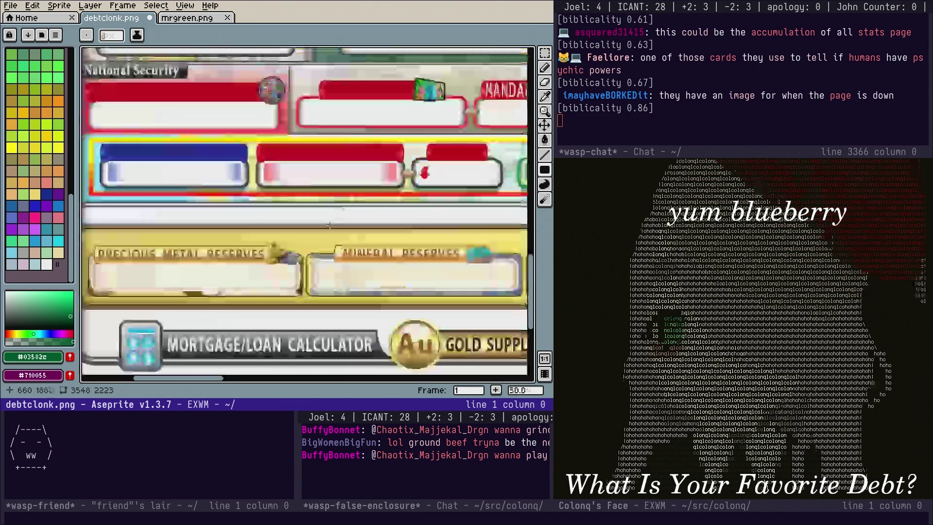
{"action": "scroll", "coordinate": [436, 189], "scroll_direction": "up", "scroll_amount": 1}
{"action": "scroll", "coordinate": [277, 216], "scroll_direction": "up", "scroll_amount": 2}
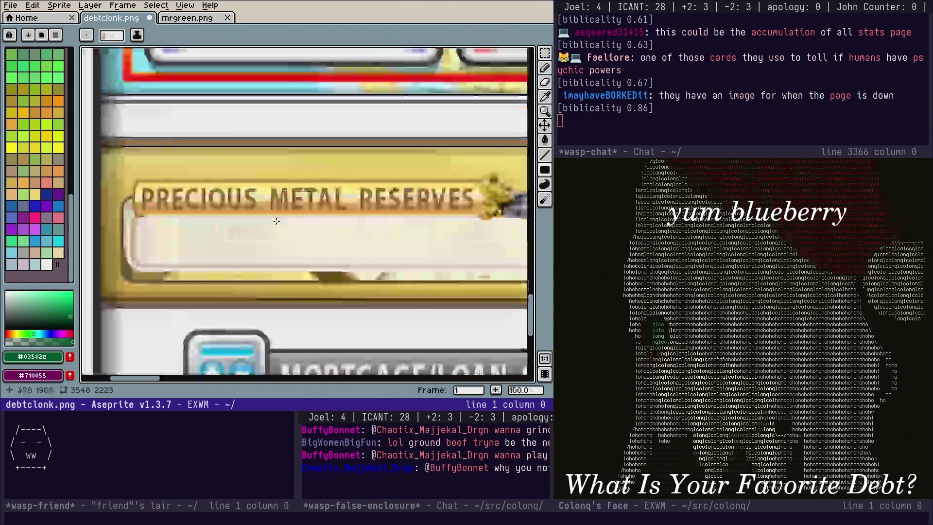
{"action": "mouse_move", "coordinate": [524, 134]}
{"action": "left_mouse_down"}
{"action": "mouse_move", "coordinate": [466, 90]}
{"action": "mouse_move", "coordinate": [504, 101]}
{"action": "mouse_move", "coordinate": [512, 155]}
{"action": "left_mouse_up"}
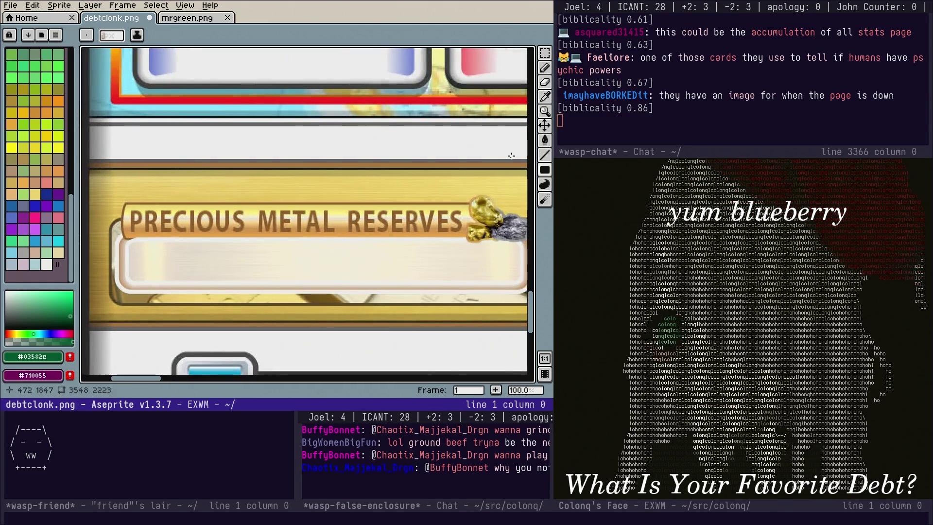
Sample the banner gold and paint over the PRECIOUS METAL RESERVES, MINERAL RESERVES and REAL ESTATE labels
{"action": "left_click", "coordinate": [545, 100]}
{"action": "left_click", "coordinate": [463, 204]}
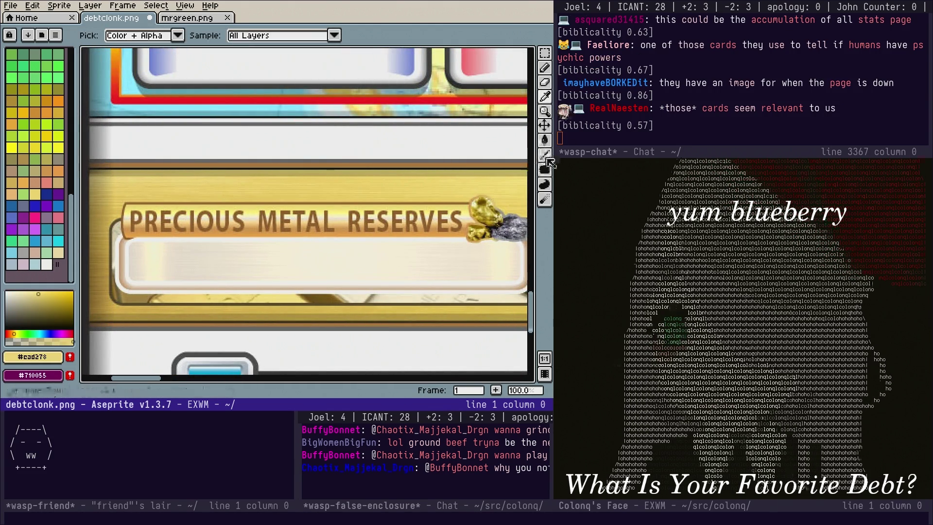
{"action": "left_click", "coordinate": [546, 154]}
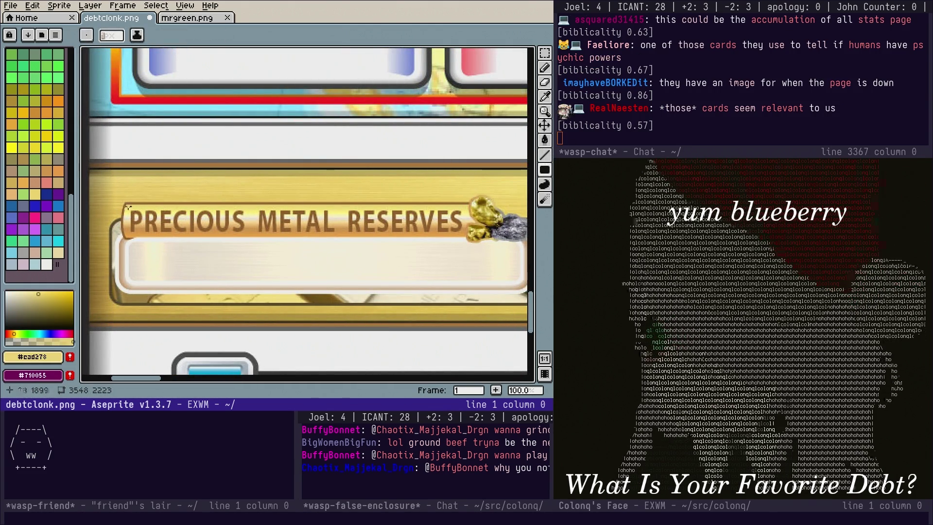
{"action": "left_click_drag", "start_coordinate": [141, 225], "coordinate": [465, 236]}
{"action": "scroll", "coordinate": [465, 235], "scroll_direction": "right", "scroll_amount": 5}
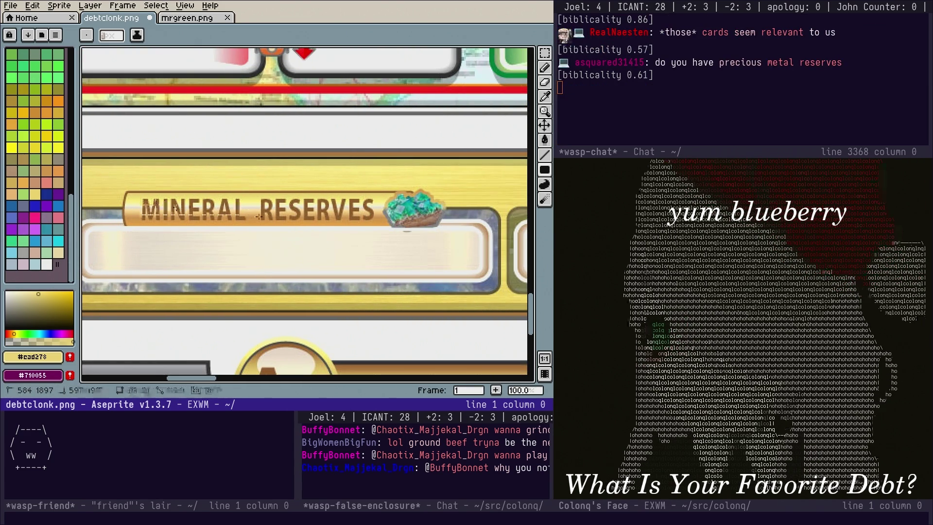
{"action": "left_click_drag", "start_coordinate": [333, 222], "coordinate": [382, 222]}
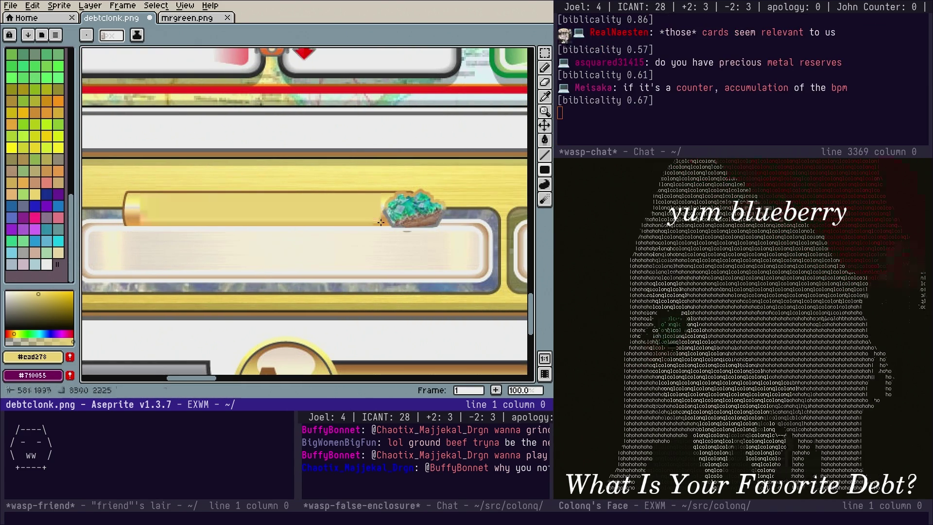
{"action": "scroll", "coordinate": [457, 238], "scroll_direction": "right", "scroll_amount": 5}
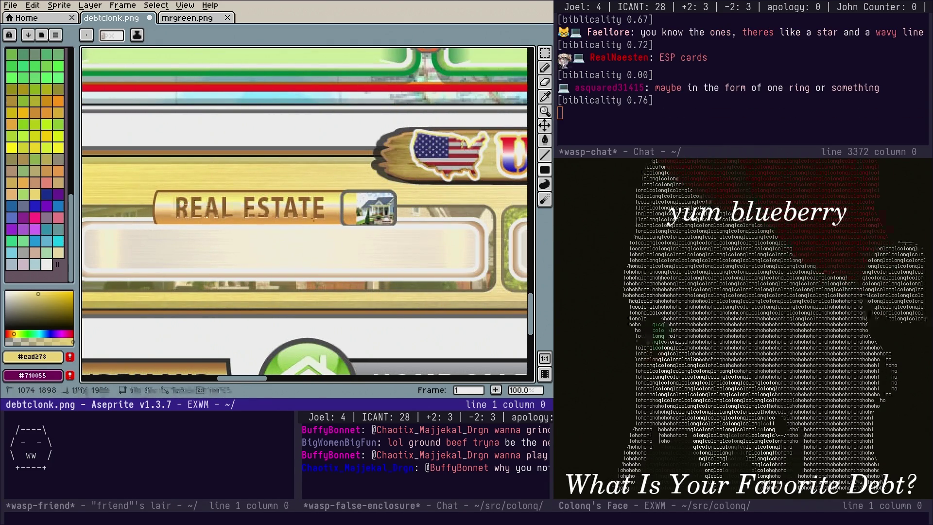
{"action": "left_click_drag", "start_coordinate": [329, 221], "coordinate": [329, 221]}
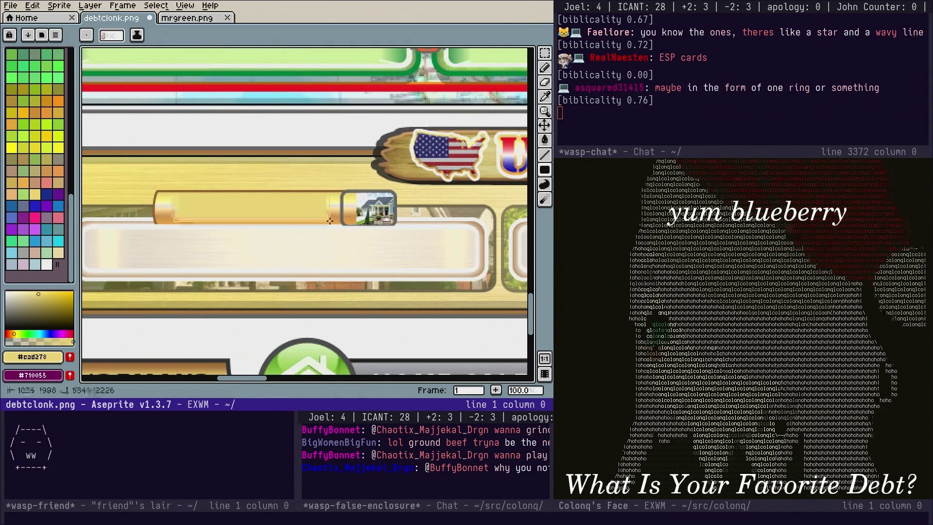
Cover the STOCK MARKET label in gold
{"action": "scroll", "coordinate": [364, 233], "scroll_direction": "right", "scroll_amount": 5}
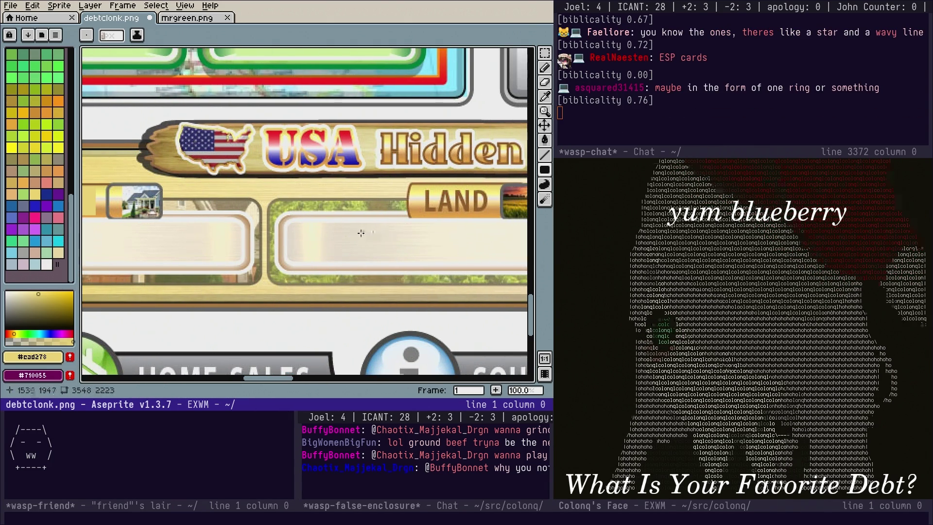
{"action": "scroll", "coordinate": [360, 234], "scroll_direction": "right", "scroll_amount": 4}
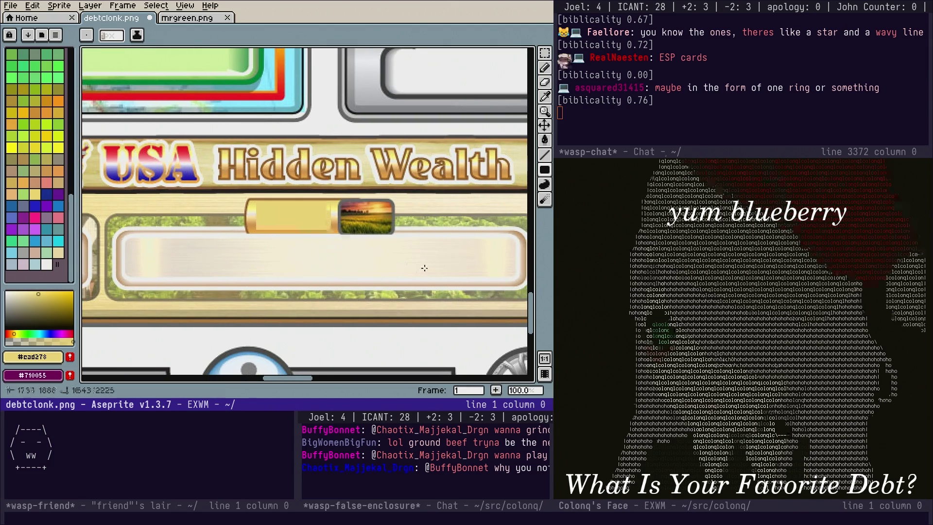
{"action": "scroll", "coordinate": [417, 269], "scroll_direction": "right", "scroll_amount": 8}
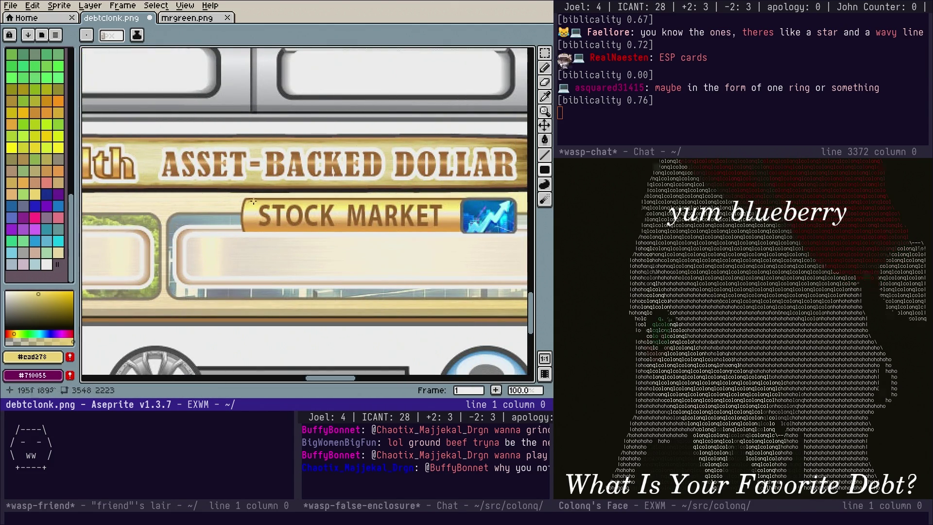
{"action": "left_click_drag", "start_coordinate": [253, 201], "coordinate": [359, 231]}
{"action": "mouse_move", "coordinate": [446, 229]}
{"action": "left_mouse_down"}
{"action": "mouse_move", "coordinate": [233, 239]}
{"action": "mouse_move", "coordinate": [43, 233]}
{"action": "left_mouse_up"}
Fill gold over the TOTAL HIDDEN WEALTH label and undo a stray small rectangle
{"action": "mouse_move", "coordinate": [292, 204]}
{"action": "left_mouse_down"}
{"action": "mouse_move", "coordinate": [151, 214]}
{"action": "mouse_move", "coordinate": [258, 209]}
{"action": "left_mouse_up"}
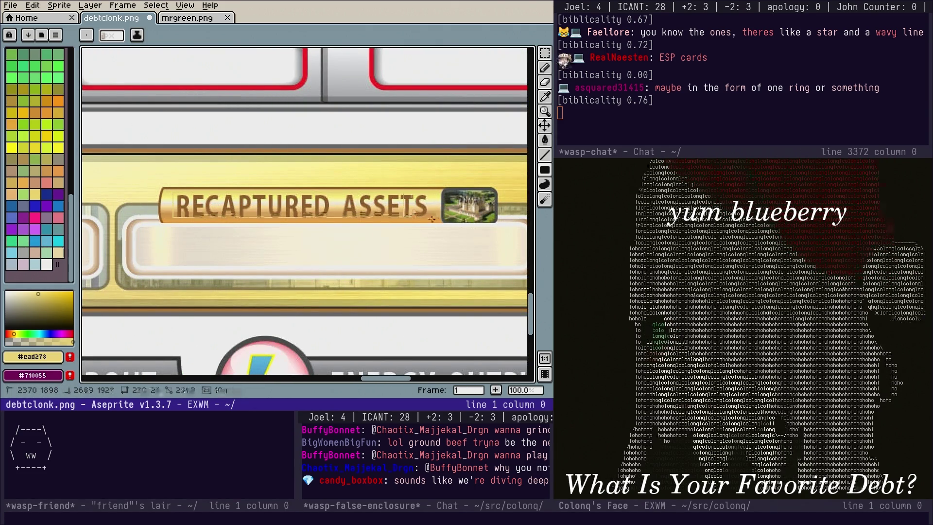
{"action": "mouse_move", "coordinate": [430, 222]}
{"action": "left_mouse_down"}
{"action": "mouse_move", "coordinate": [335, 253]}
{"action": "mouse_move", "coordinate": [207, 246]}
{"action": "left_mouse_up"}
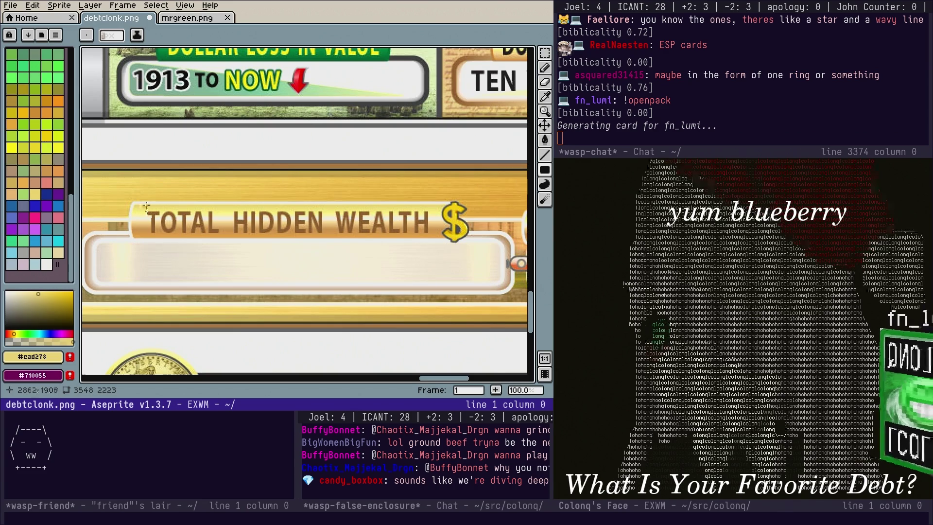
{"action": "left_click_drag", "start_coordinate": [347, 232], "coordinate": [432, 234]}
{"action": "left_click", "coordinate": [147, 191]}
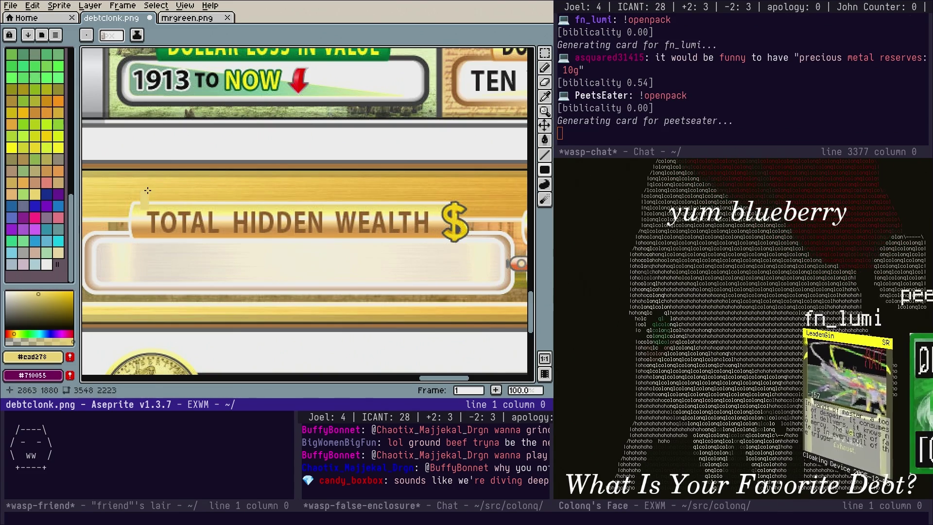
{"action": "key", "text": "ctrl+z"}
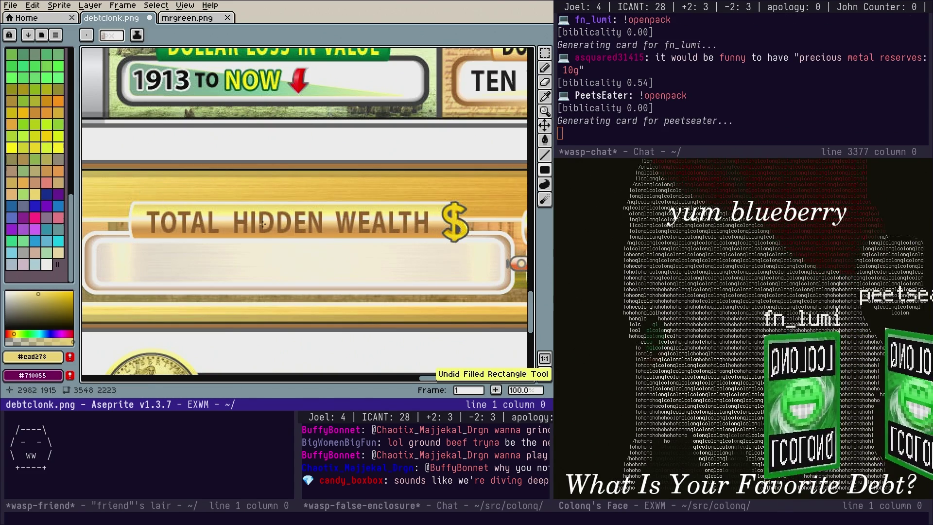
{"action": "scroll", "coordinate": [262, 224], "scroll_direction": "down", "scroll_amount": 1}
{"action": "scroll", "coordinate": [392, 244], "scroll_direction": "up", "scroll_amount": 4}
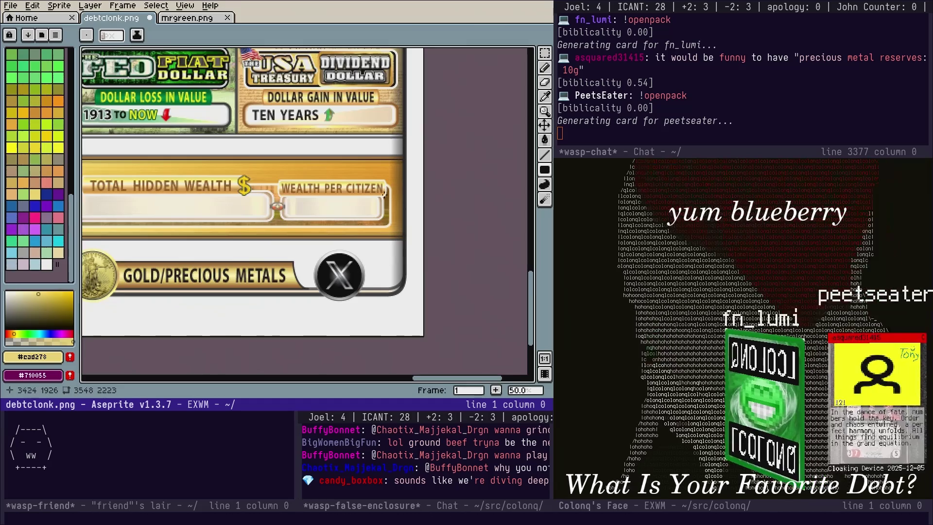
Paint gold over the WEALTH PER CITIZEN label and sample the brown lettering colour
{"action": "mouse_move", "coordinate": [188, 195]}
{"action": "left_mouse_down"}
{"action": "mouse_move", "coordinate": [270, 158]}
{"action": "mouse_move", "coordinate": [346, 147]}
{"action": "left_mouse_up"}
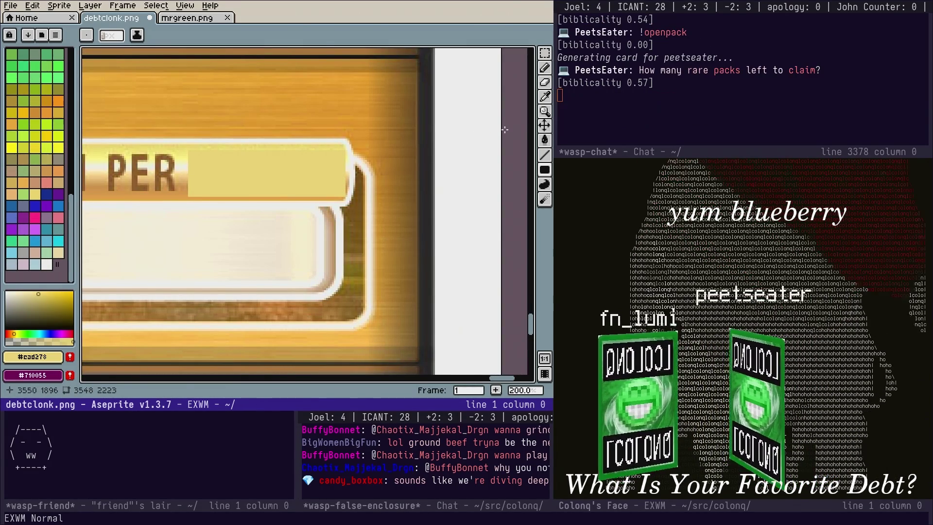
{"action": "key", "text": "i"}
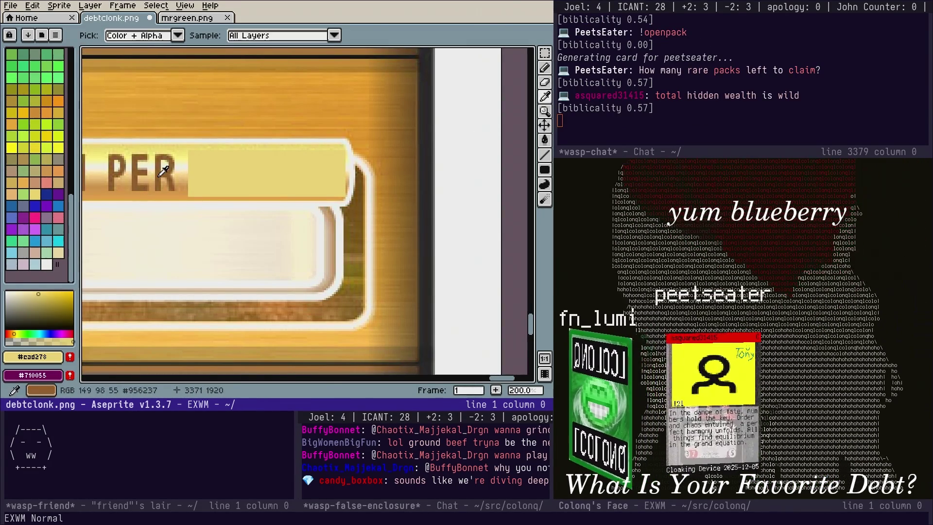
{"action": "left_click", "coordinate": [175, 186]}
Insert the word 'CHAT', shrink it to fit, and place it beside PER
{"action": "key", "text": "ctrl+t"}
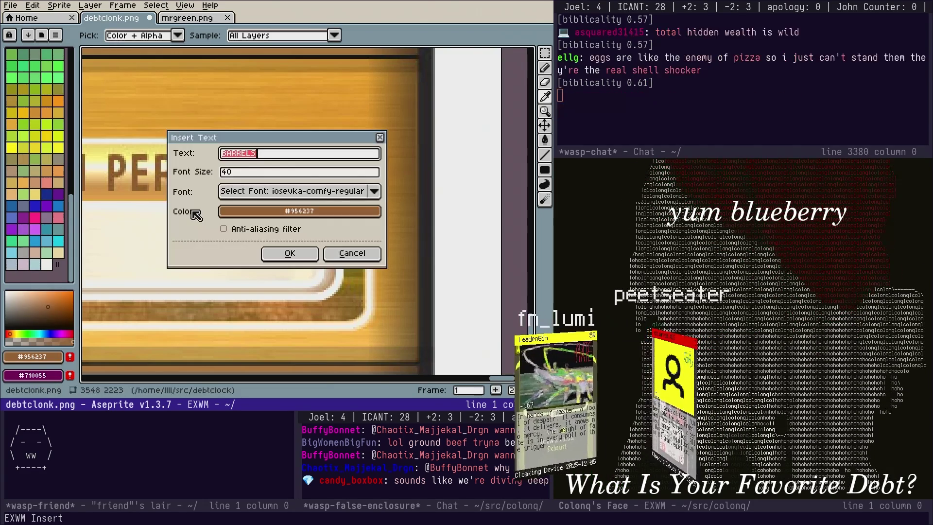
{"action": "type", "text": "CHAR"}
{"action": "key", "text": "Return"}
{"action": "left_click_drag", "start_coordinate": [310, 221], "coordinate": [286, 183]}
{"action": "key", "text": "Escape"}
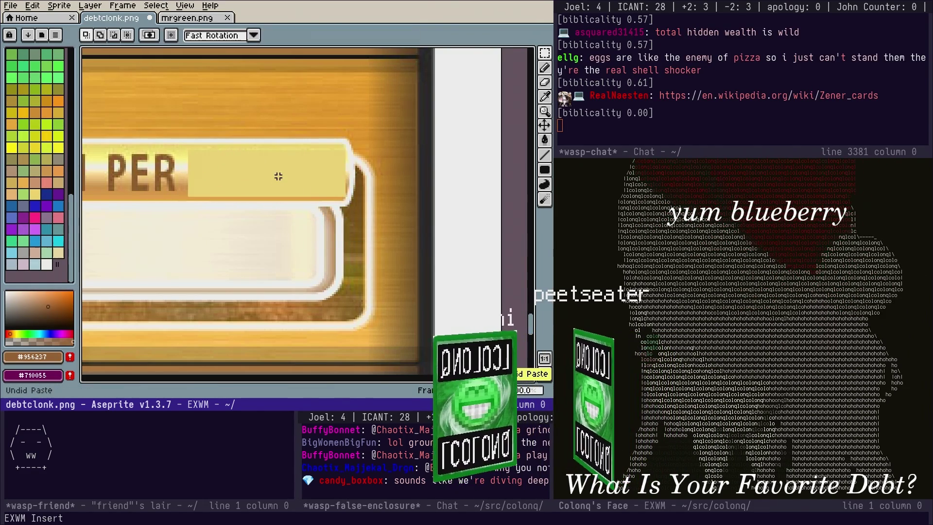
{"action": "key", "text": "ctrl+t"}
{"action": "type", "text": "CHAT"}
{"action": "key", "text": "Return"}
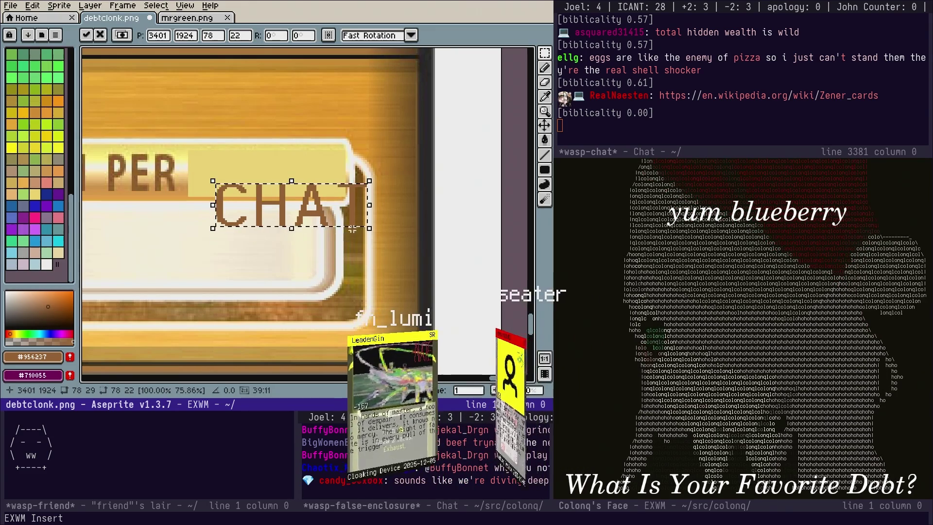
{"action": "left_click_drag", "start_coordinate": [370, 242], "coordinate": [311, 185]}
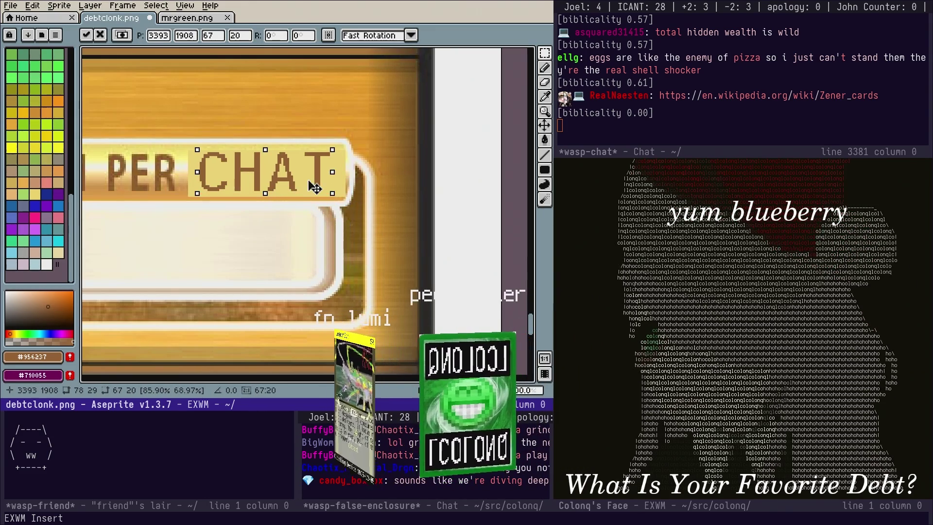
{"action": "left_click", "coordinate": [308, 229]}
{"action": "scroll", "coordinate": [227, 253], "scroll_direction": "down", "scroll_amount": 4}
{"action": "mouse_move", "coordinate": [144, 254]}
{"action": "left_mouse_down"}
{"action": "mouse_move", "coordinate": [348, 173]}
{"action": "mouse_move", "coordinate": [349, 237]}
{"action": "mouse_move", "coordinate": [299, 238]}
{"action": "mouse_move", "coordinate": [421, 225]}
{"action": "left_mouse_up"}
{"action": "scroll", "coordinate": [290, 146], "scroll_direction": "up", "scroll_amount": 5}
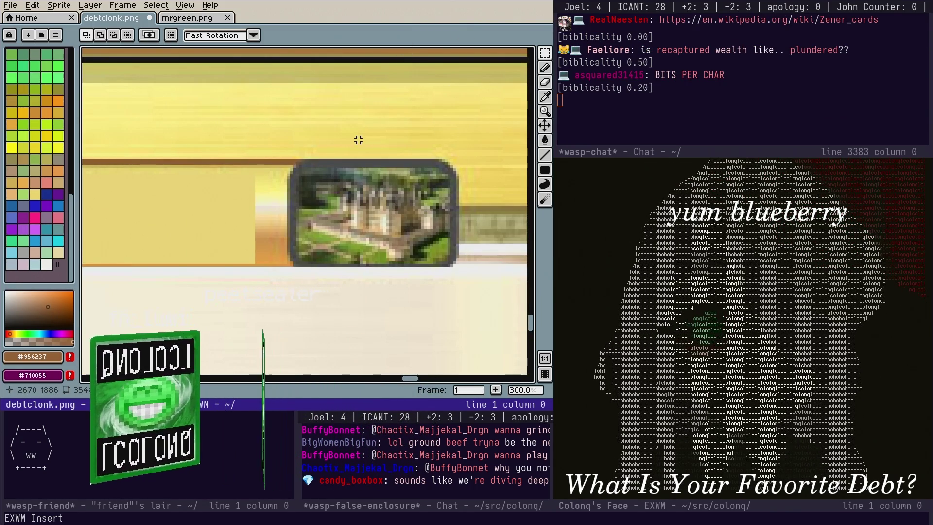
{"action": "scroll", "coordinate": [407, 216], "scroll_direction": "up", "scroll_amount": 3}
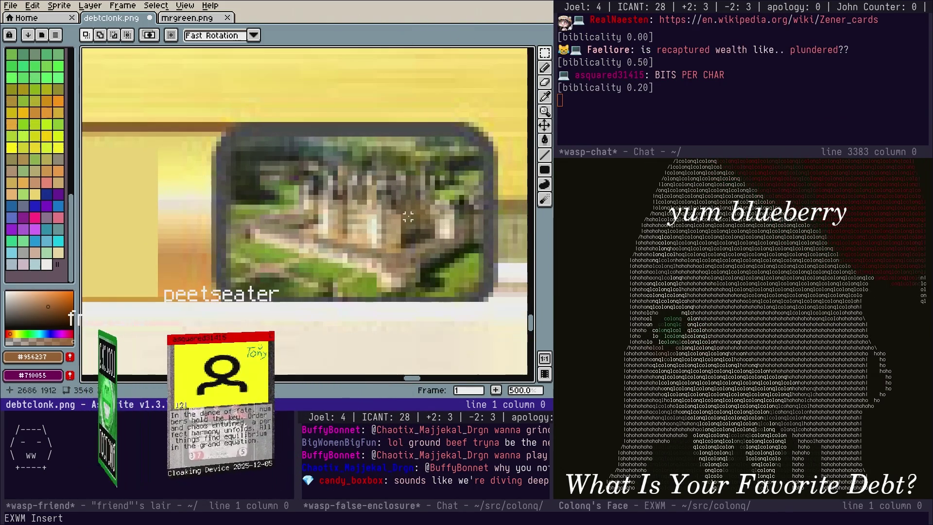
{"action": "scroll", "coordinate": [416, 193], "scroll_direction": "down", "scroll_amount": 2}
{"action": "scroll", "coordinate": [417, 192], "scroll_direction": "down", "scroll_amount": 5}
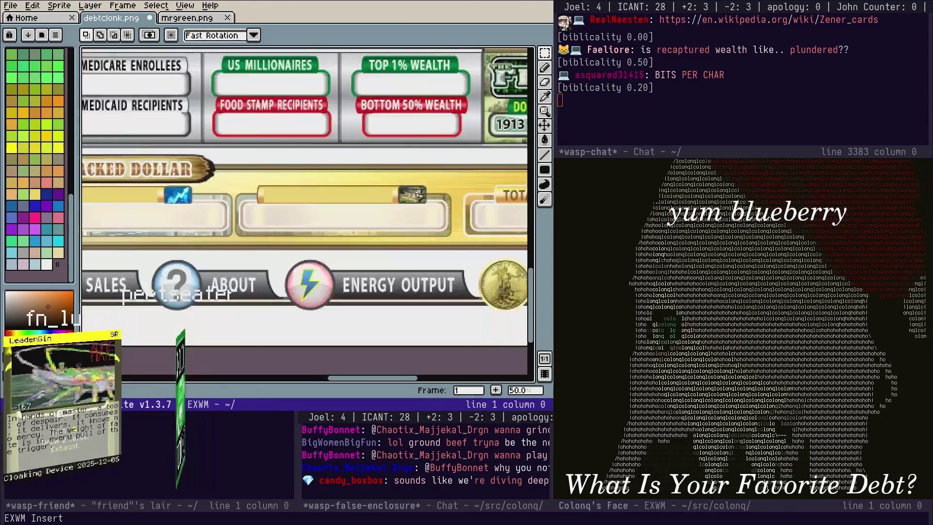
{"action": "mouse_move", "coordinate": [456, 209]}
{"action": "left_mouse_down"}
{"action": "mouse_move", "coordinate": [440, 178]}
{"action": "mouse_move", "coordinate": [326, 151]}
{"action": "mouse_move", "coordinate": [442, 148]}
{"action": "left_mouse_up"}
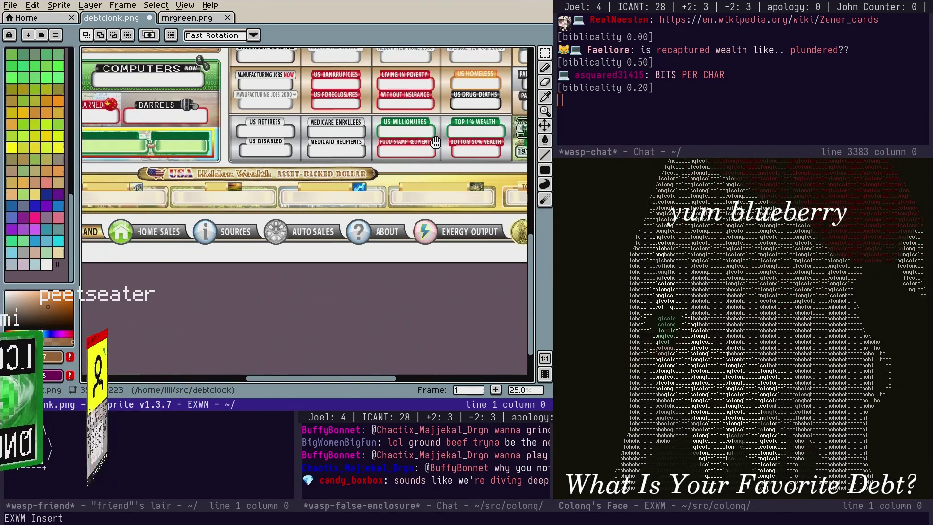
{"action": "left_click_drag", "start_coordinate": [193, 139], "coordinate": [417, 181]}
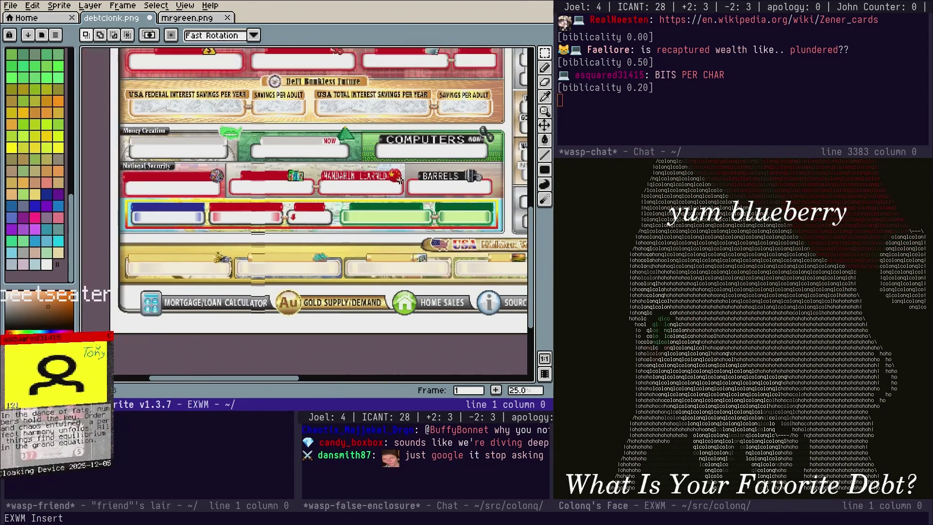
{"action": "scroll", "coordinate": [359, 234], "scroll_direction": "down", "scroll_amount": 1}
{"action": "mouse_move", "coordinate": [360, 234]}
{"action": "left_mouse_down"}
{"action": "mouse_move", "coordinate": [160, 243]}
{"action": "mouse_move", "coordinate": [156, 209]}
{"action": "mouse_move", "coordinate": [152, 236]}
{"action": "mouse_move", "coordinate": [158, 197]}
{"action": "left_mouse_up"}
{"action": "scroll", "coordinate": [348, 264], "scroll_direction": "up", "scroll_amount": 1}
{"action": "scroll", "coordinate": [348, 265], "scroll_direction": "up", "scroll_amount": 2}
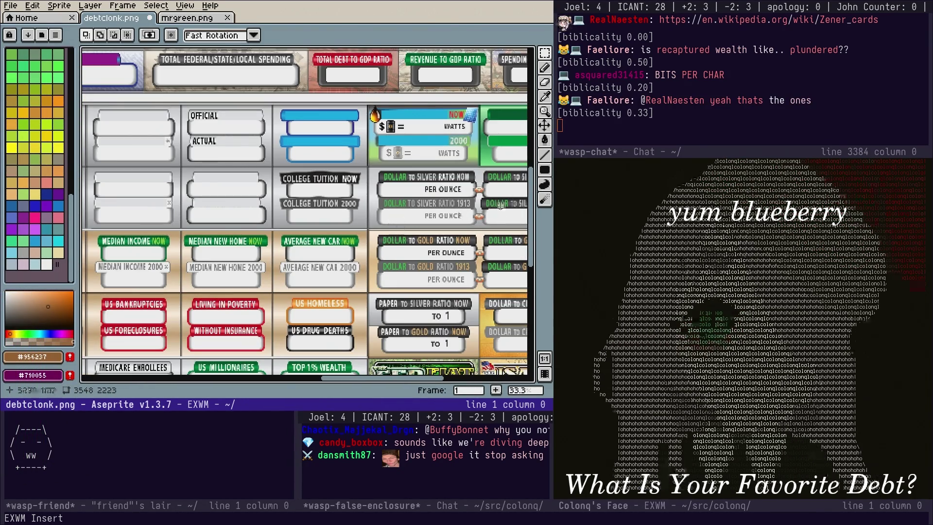
{"action": "scroll", "coordinate": [333, 181], "scroll_direction": "up", "scroll_amount": 1}
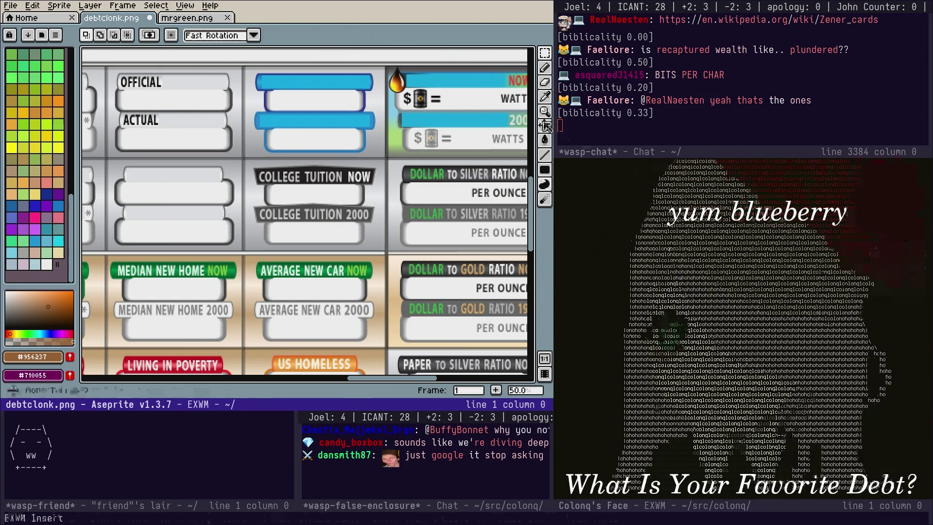
Sample the near-black banner colour and cover the COLLEGE TUITION NOW banner with it
{"action": "left_click", "coordinate": [545, 97]}
{"action": "scroll", "coordinate": [340, 166], "scroll_direction": "up", "scroll_amount": 1}
{"action": "left_click", "coordinate": [334, 167]}
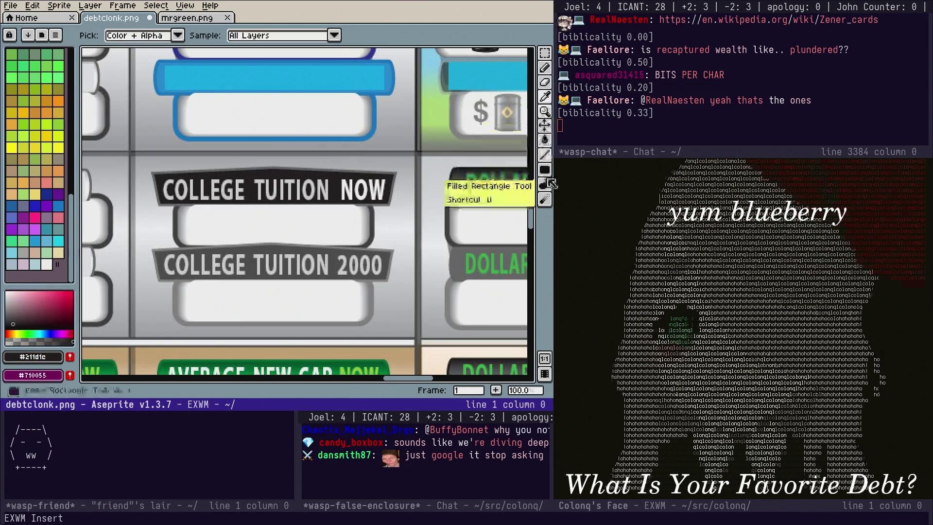
{"action": "left_click", "coordinate": [544, 170]}
{"action": "mouse_move", "coordinate": [157, 176]}
{"action": "left_mouse_down"}
{"action": "mouse_move", "coordinate": [344, 206]}
{"action": "mouse_move", "coordinate": [386, 202]}
{"action": "mouse_move", "coordinate": [294, 220]}
{"action": "mouse_move", "coordinate": [250, 265]}
{"action": "mouse_move", "coordinate": [503, 180]}
{"action": "left_mouse_up"}
Sample the grey #4e4e4e and paint over the COLLEGE TUITION 2000 banner
{"action": "left_click", "coordinate": [545, 98]}
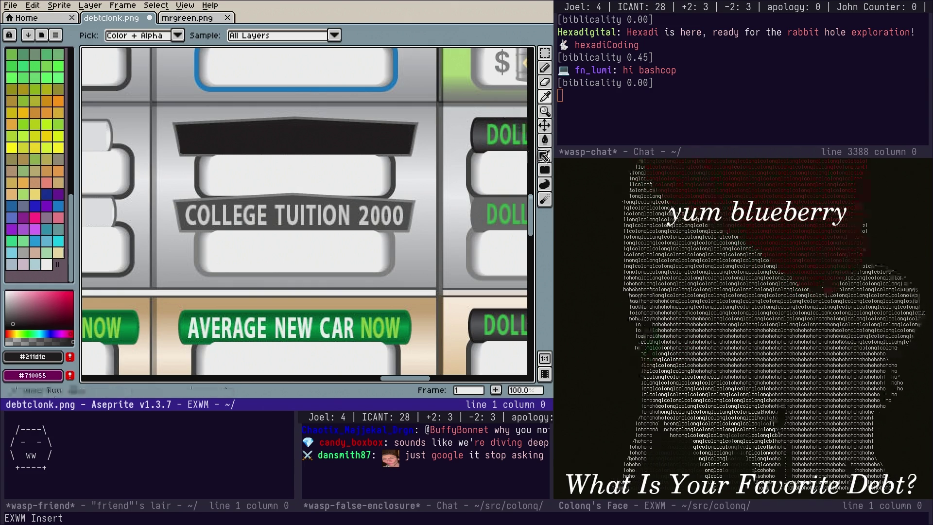
{"action": "left_click", "coordinate": [525, 75]}
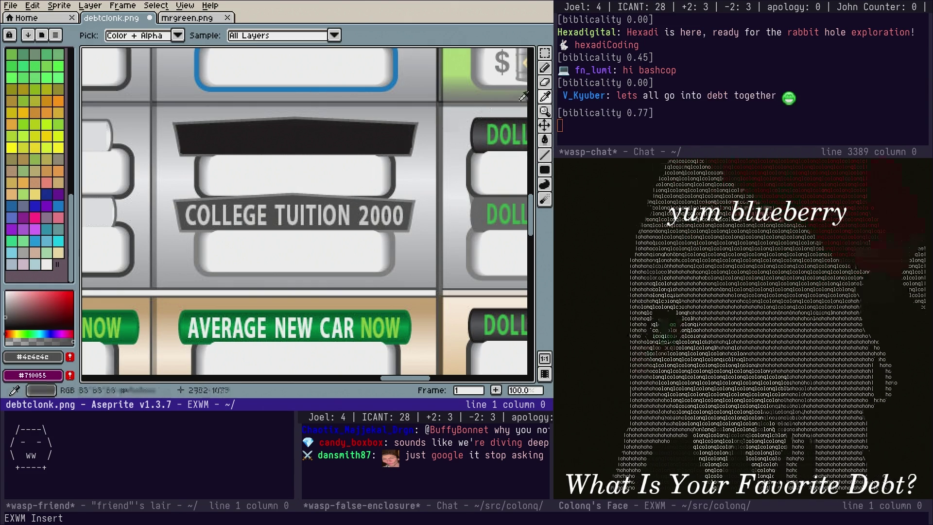
{"action": "left_click", "coordinate": [544, 170]}
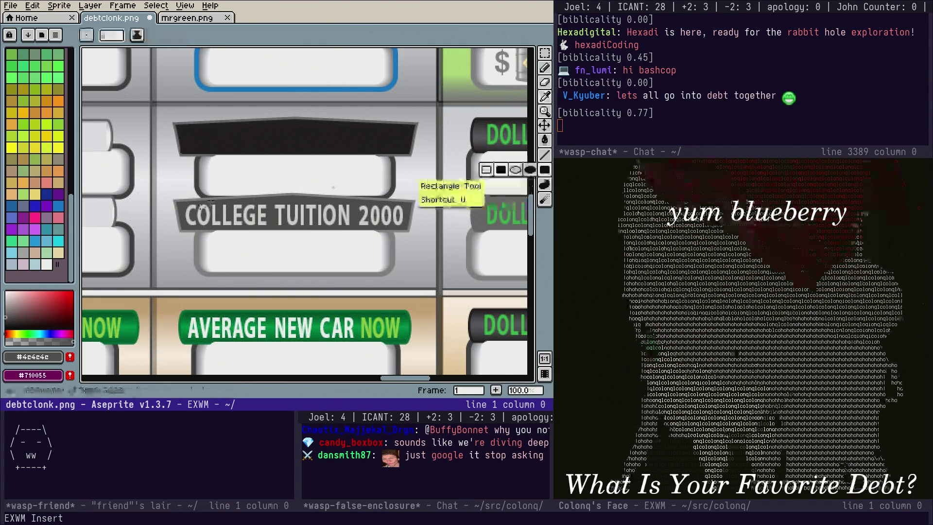
{"action": "left_click_drag", "start_coordinate": [182, 205], "coordinate": [407, 227]}
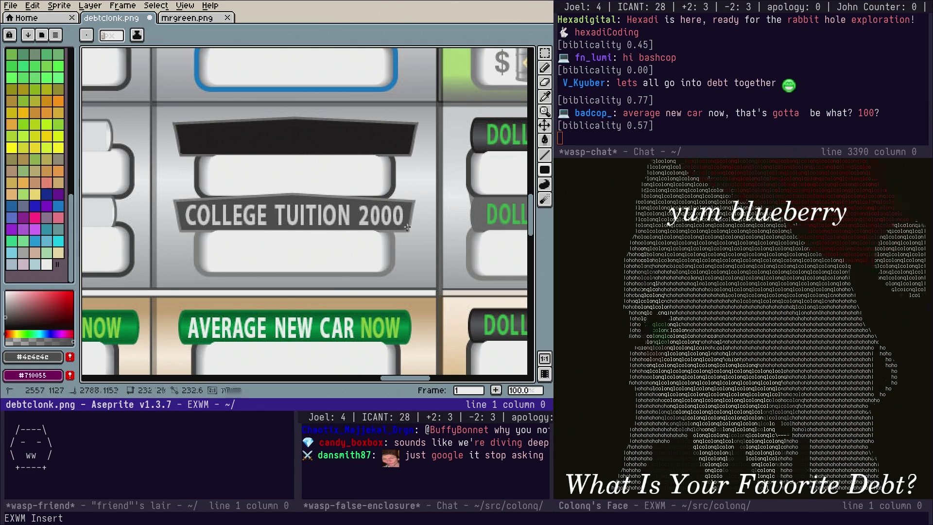
{"action": "left_click_drag", "start_coordinate": [185, 204], "coordinate": [410, 227]}
{"action": "scroll", "coordinate": [416, 216], "scroll_direction": "down", "scroll_amount": 10}
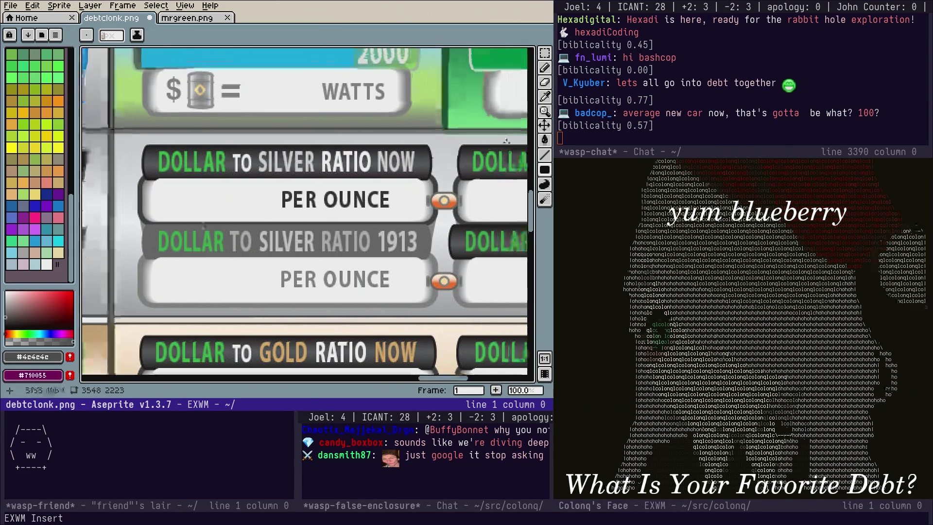
Sample the dark grey and blank the Dollar to Silver Ratio Now, 5 YR and 10 YR labels
{"action": "key", "text": "i"}
{"action": "left_click", "coordinate": [427, 146]}
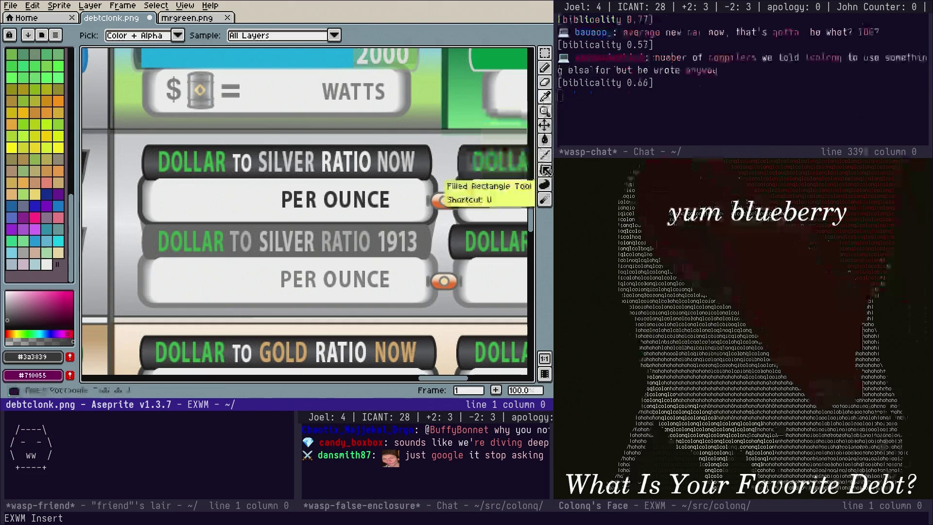
{"action": "left_click", "coordinate": [545, 169]}
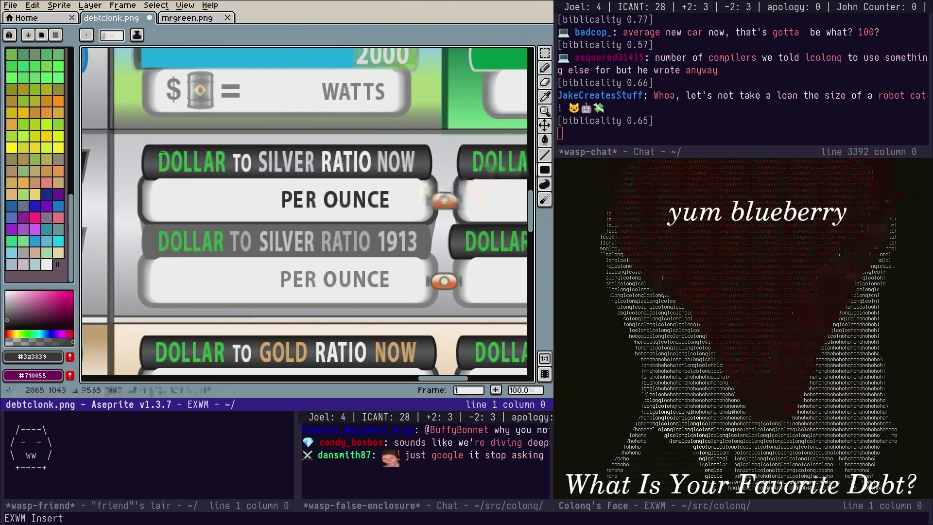
{"action": "mouse_move", "coordinate": [155, 149]}
{"action": "left_mouse_down"}
{"action": "mouse_move", "coordinate": [428, 180]}
{"action": "mouse_move", "coordinate": [161, 168]}
{"action": "left_mouse_up"}
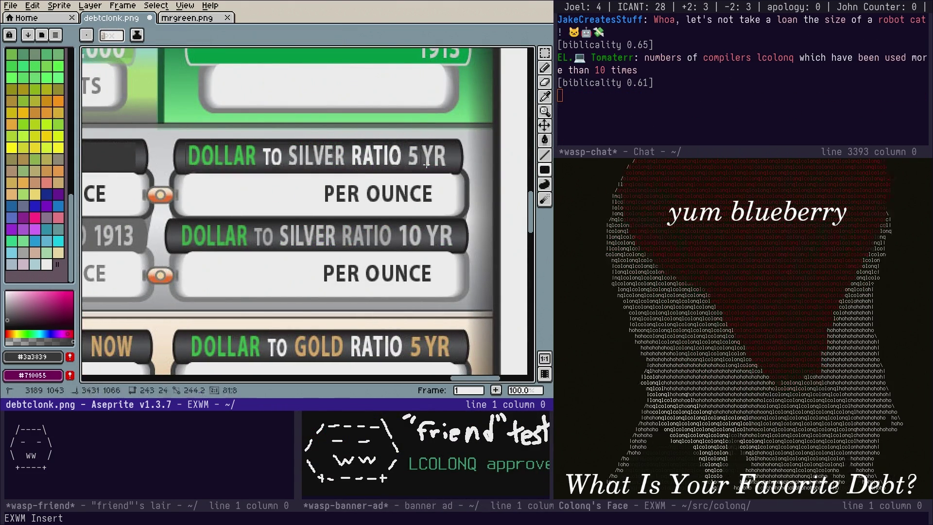
{"action": "key", "text": "f"}
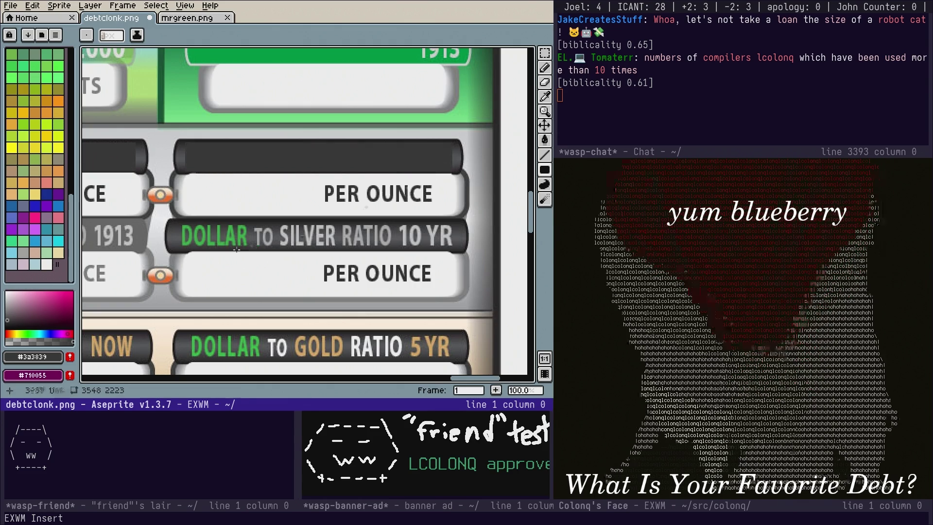
{"action": "left_click_drag", "start_coordinate": [322, 245], "coordinate": [434, 250]}
{"action": "key", "text": "f"}
Fill the Dollar to Gold Ratio 5 YR and 10 YR labels dark and save debtclonk.png
{"action": "scroll", "coordinate": [204, 152], "scroll_direction": "down", "scroll_amount": 5}
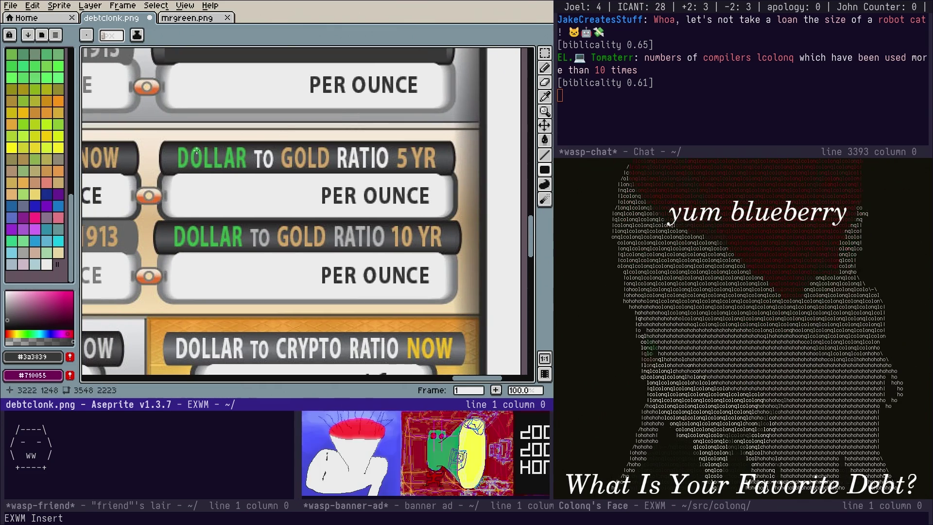
{"action": "left_click_drag", "start_coordinate": [353, 181], "coordinate": [445, 173]}
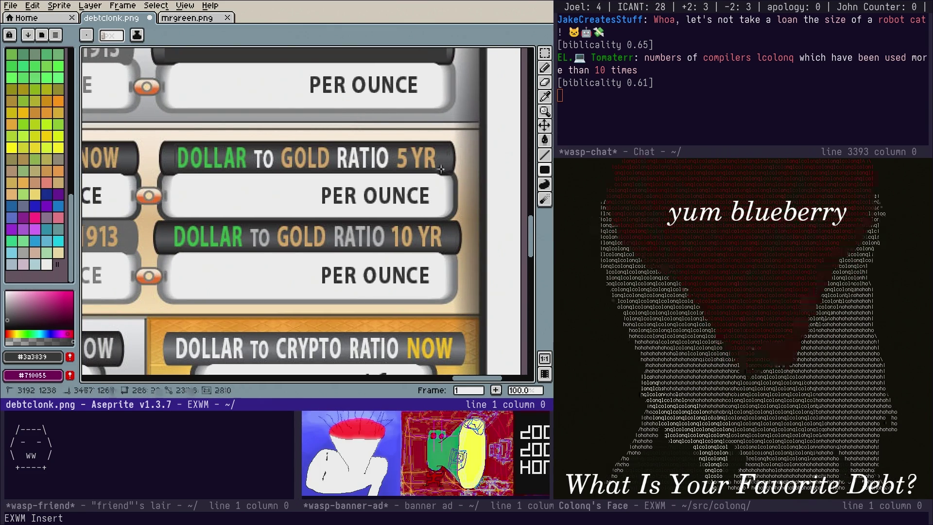
{"action": "key", "text": "f"}
{"action": "left_click_drag", "start_coordinate": [213, 238], "coordinate": [407, 248]}
{"action": "key", "text": "f"}
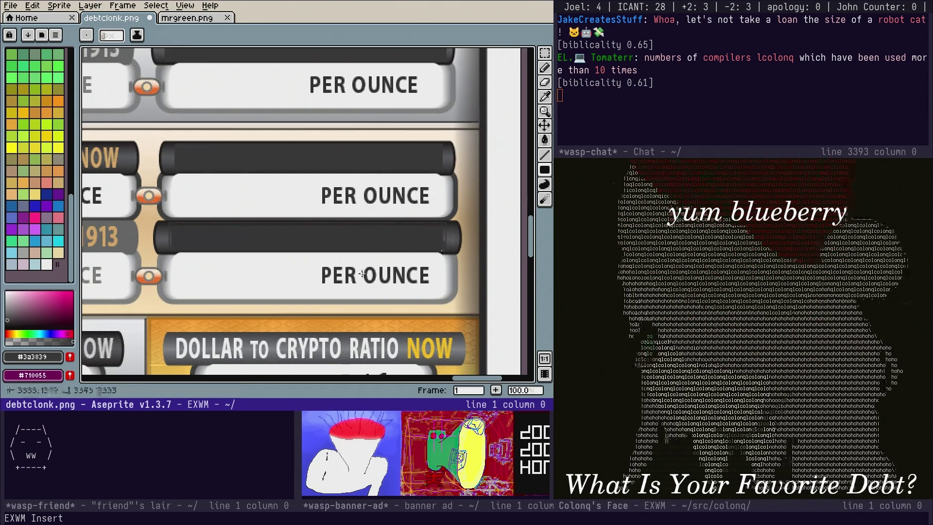
{"action": "scroll", "coordinate": [326, 191], "scroll_direction": "down", "scroll_amount": 3}
{"action": "scroll", "coordinate": [326, 190], "scroll_direction": "left", "scroll_amount": 5}
{"action": "key", "text": "ctrl+s"}
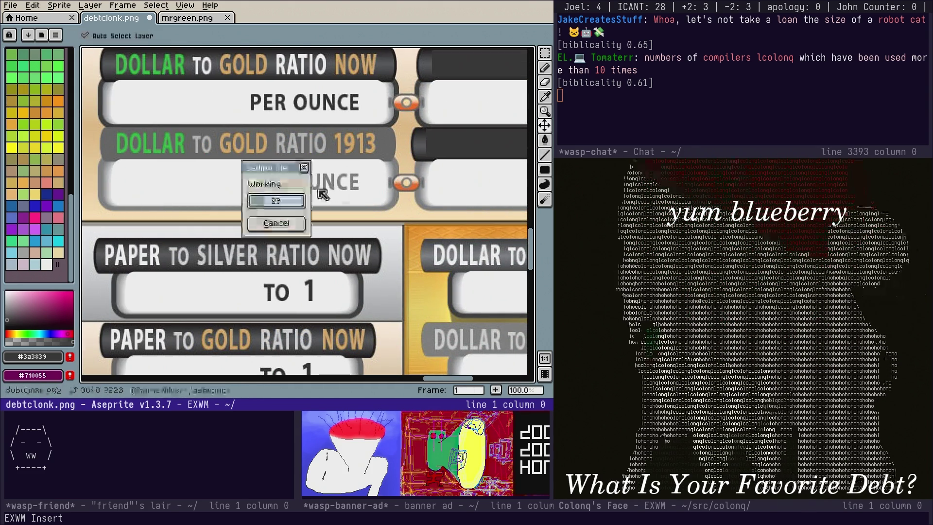
Select the DOLLAR TO GOLD RATIO NOW label area and fill it dark
{"action": "scroll", "coordinate": [326, 138], "scroll_direction": "down", "scroll_amount": 1}
{"action": "mouse_move", "coordinate": [328, 121]}
{"action": "left_mouse_down"}
{"action": "mouse_move", "coordinate": [359, 242]}
{"action": "mouse_move", "coordinate": [415, 255]}
{"action": "left_mouse_up"}
{"action": "scroll", "coordinate": [284, 197], "scroll_direction": "up", "scroll_amount": 1}
{"action": "left_click_drag", "start_coordinate": [284, 197], "coordinate": [186, 197]}
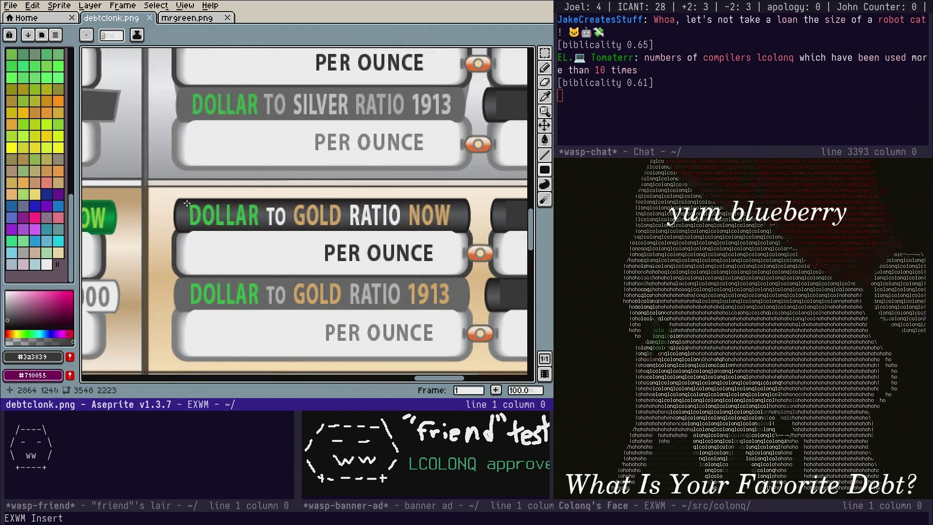
{"action": "mouse_move", "coordinate": [398, 231]}
{"action": "left_mouse_down"}
{"action": "mouse_move", "coordinate": [453, 227]}
{"action": "mouse_move", "coordinate": [372, 204]}
{"action": "left_mouse_up"}
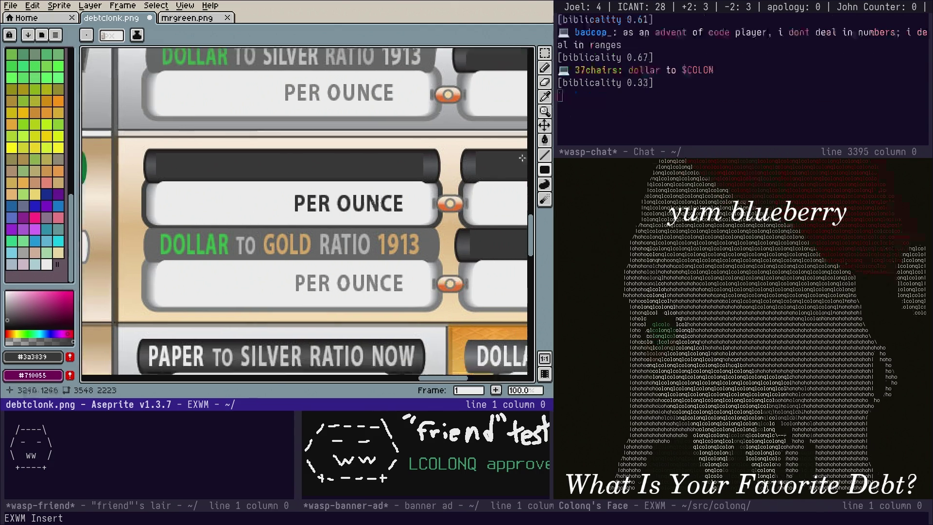
{"action": "key", "text": "i"}
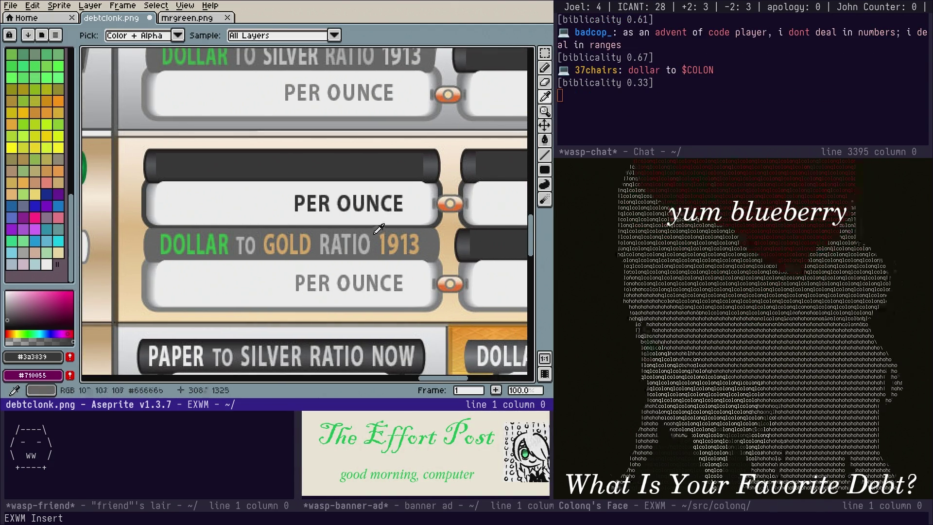
Blank the dark banner above DOLLAR TO GOLD RATIO 1913 with a filled grey rectangle
{"action": "left_click", "coordinate": [545, 53]}
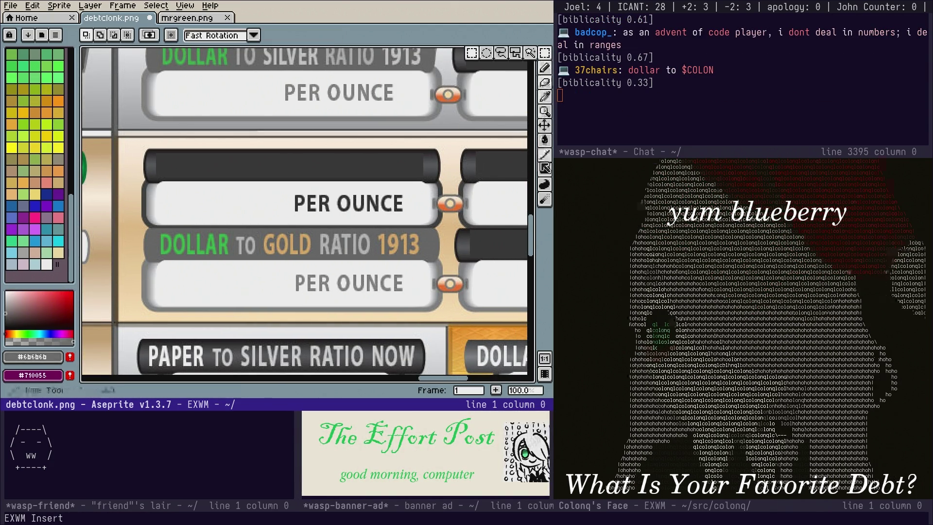
{"action": "key", "text": "u"}
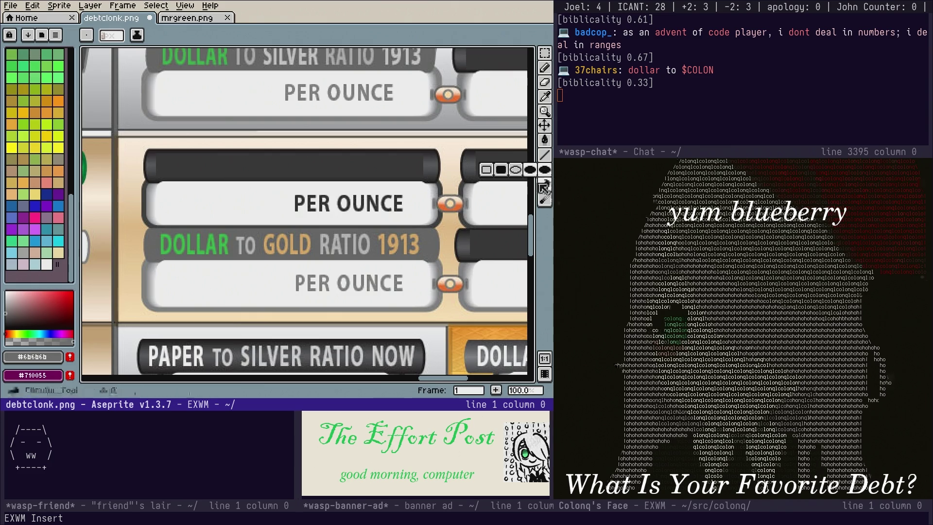
{"action": "left_click", "coordinate": [550, 184]}
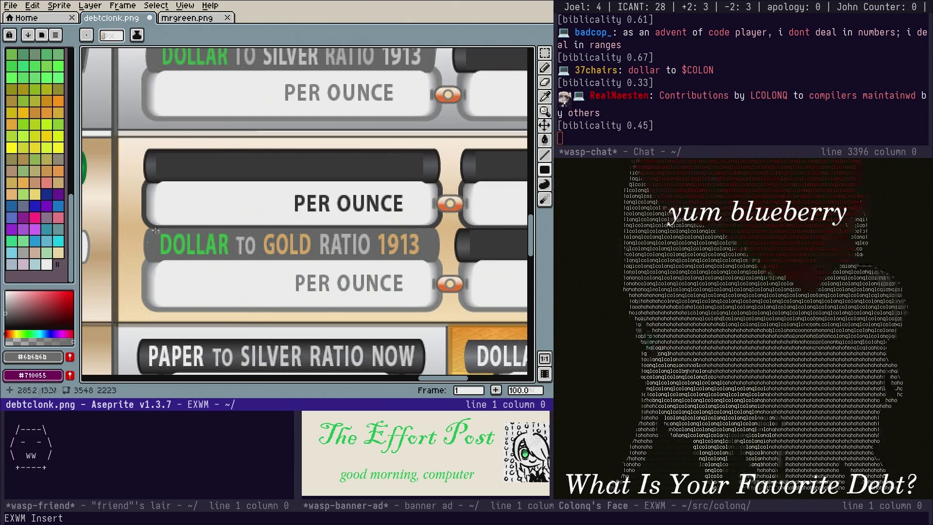
{"action": "left_click_drag", "start_coordinate": [155, 233], "coordinate": [425, 259]}
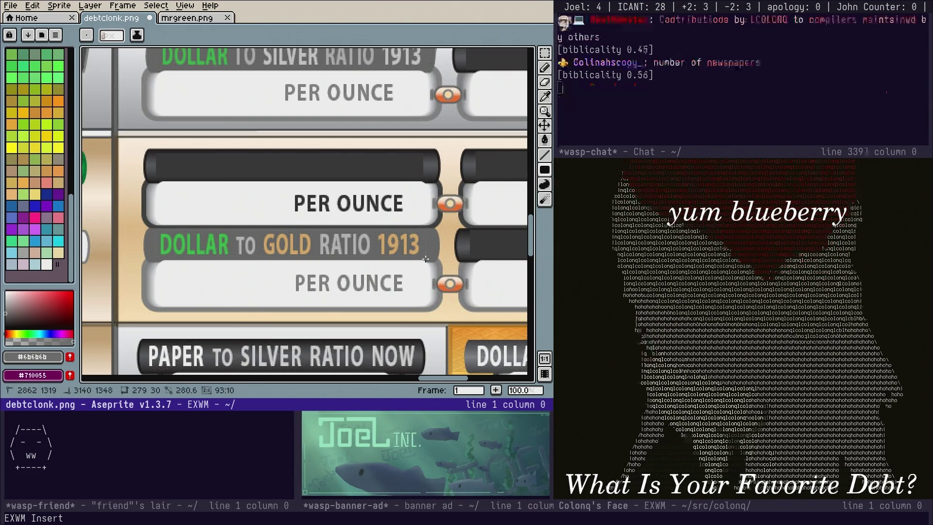
Sample the banner's dark green and cover the AVERAGE NEW CAR NOW text with a green rectangle
{"action": "scroll", "coordinate": [426, 259], "scroll_direction": "left", "scroll_amount": 5}
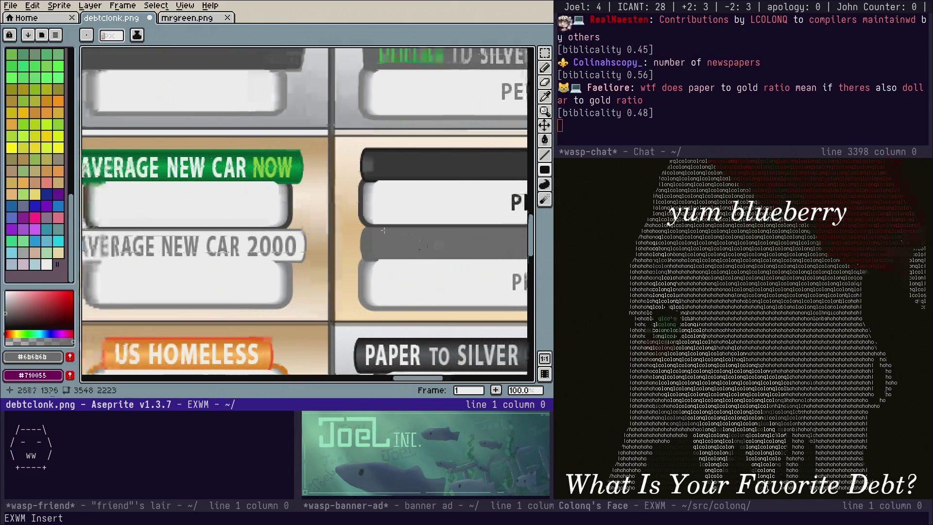
{"action": "scroll", "coordinate": [364, 243], "scroll_direction": "left", "scroll_amount": 3}
{"action": "scroll", "coordinate": [364, 243], "scroll_direction": "up", "scroll_amount": 1}
{"action": "left_click", "coordinate": [546, 96]}
{"action": "left_click", "coordinate": [398, 203]}
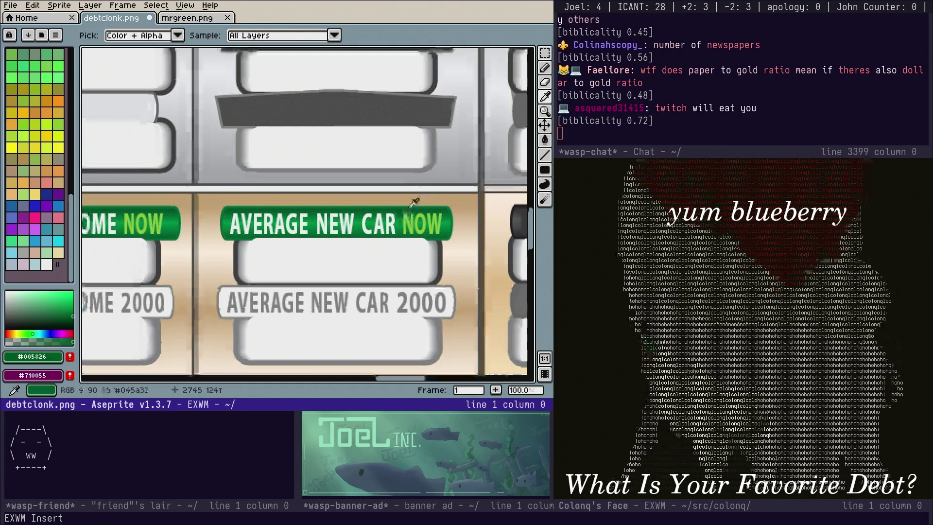
{"action": "key", "text": "u"}
{"action": "scroll", "coordinate": [231, 218], "scroll_direction": "up", "scroll_amount": 1}
{"action": "scroll", "coordinate": [230, 218], "scroll_direction": "down", "scroll_amount": 1}
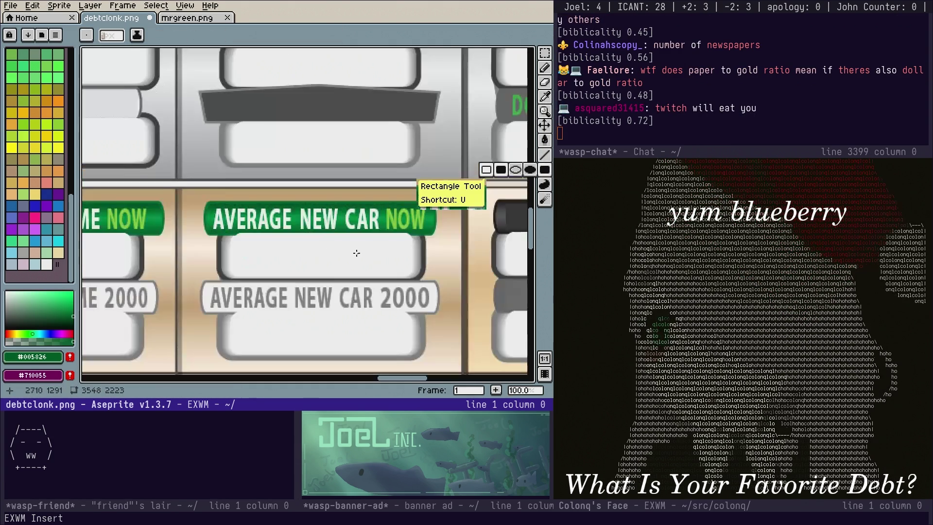
{"action": "left_click_drag", "start_coordinate": [350, 256], "coordinate": [321, 258]}
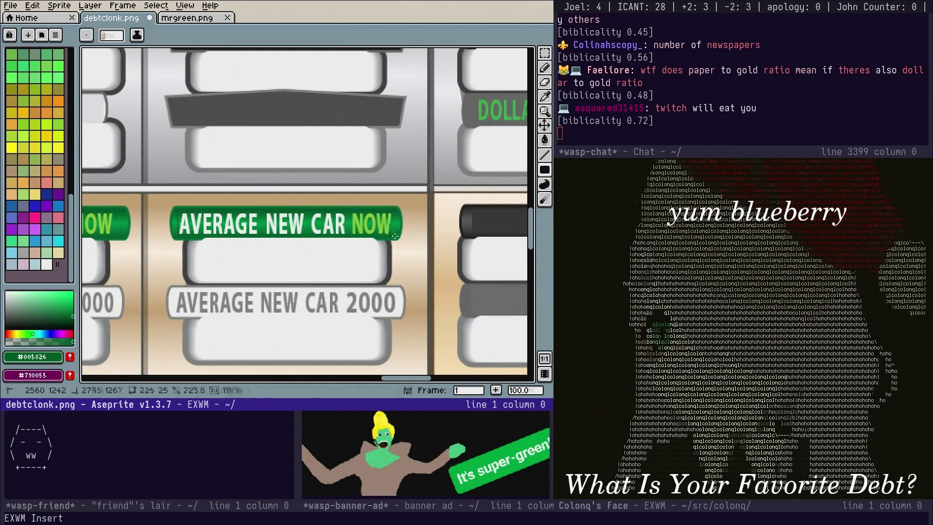
{"action": "left_click_drag", "start_coordinate": [395, 236], "coordinate": [179, 214]}
{"action": "scroll", "coordinate": [292, 219], "scroll_direction": "down", "scroll_amount": 3}
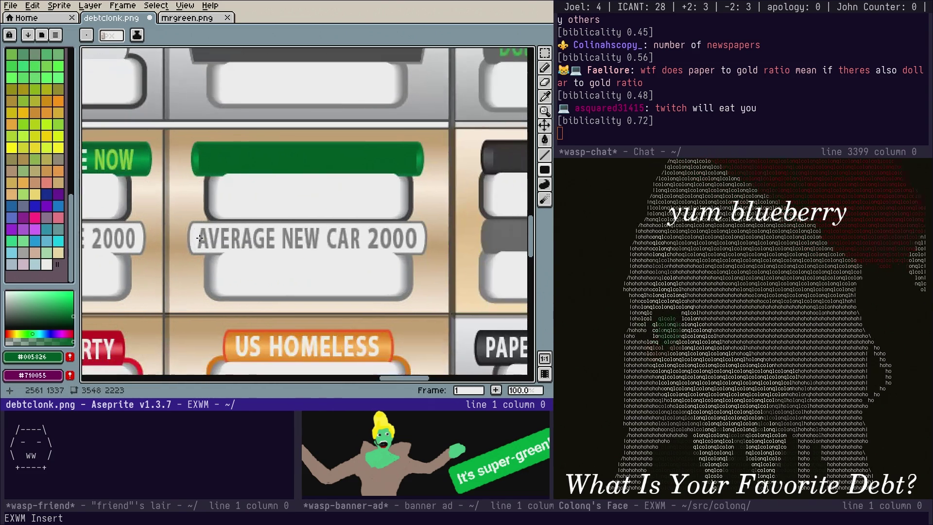
Sample the label grey, set the filled rectangle shape, and bring the MEDIAN NEW HOME banners into view
{"action": "left_click", "coordinate": [541, 100]}
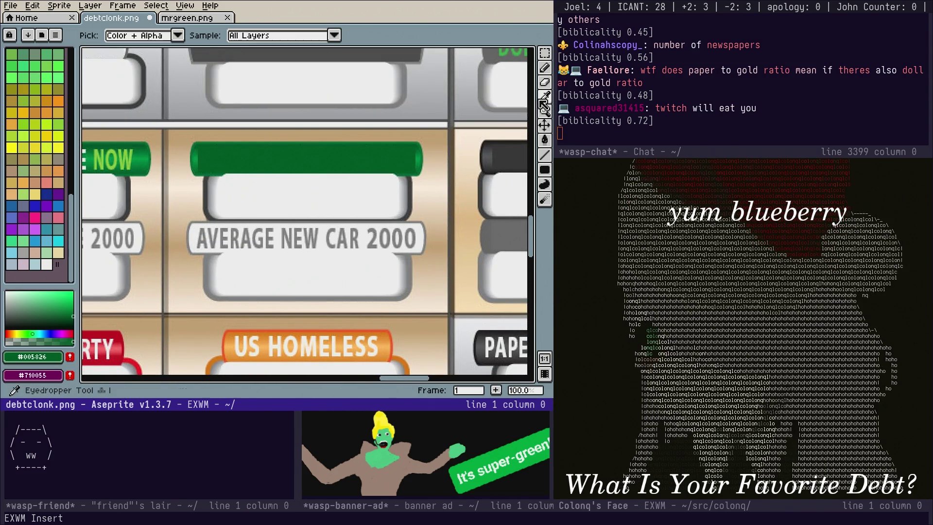
{"action": "left_click", "coordinate": [370, 231]}
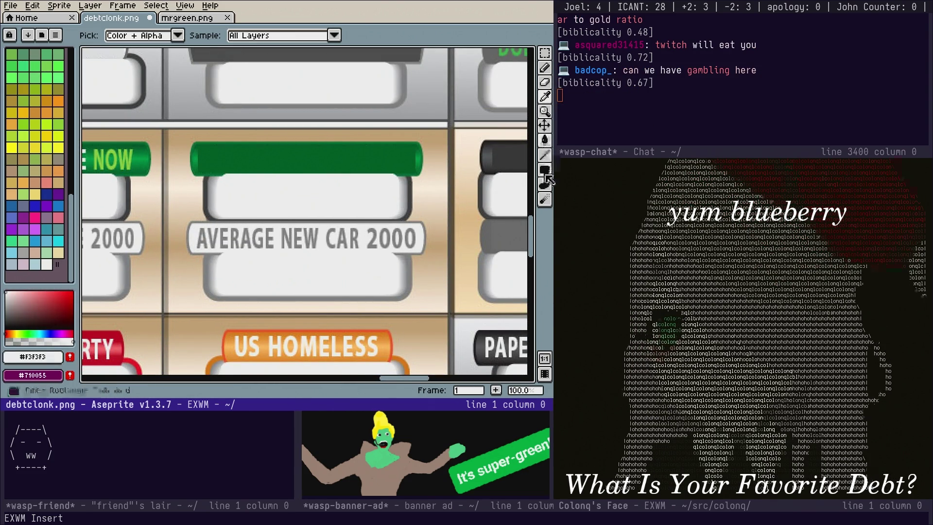
{"action": "left_click", "coordinate": [545, 171]}
{"action": "left_click", "coordinate": [544, 171]}
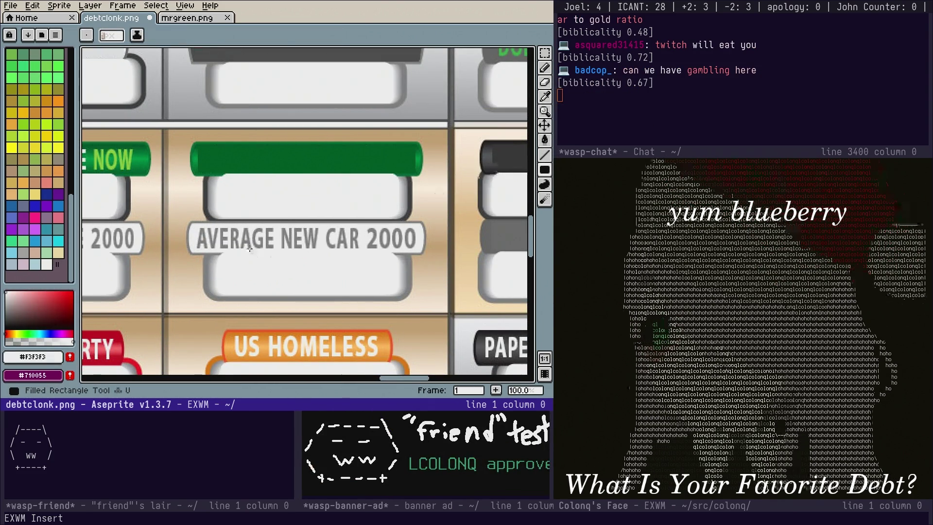
{"action": "scroll", "coordinate": [249, 248], "scroll_direction": "up", "scroll_amount": 1}
{"action": "scroll", "coordinate": [249, 249], "scroll_direction": "down", "scroll_amount": 1}
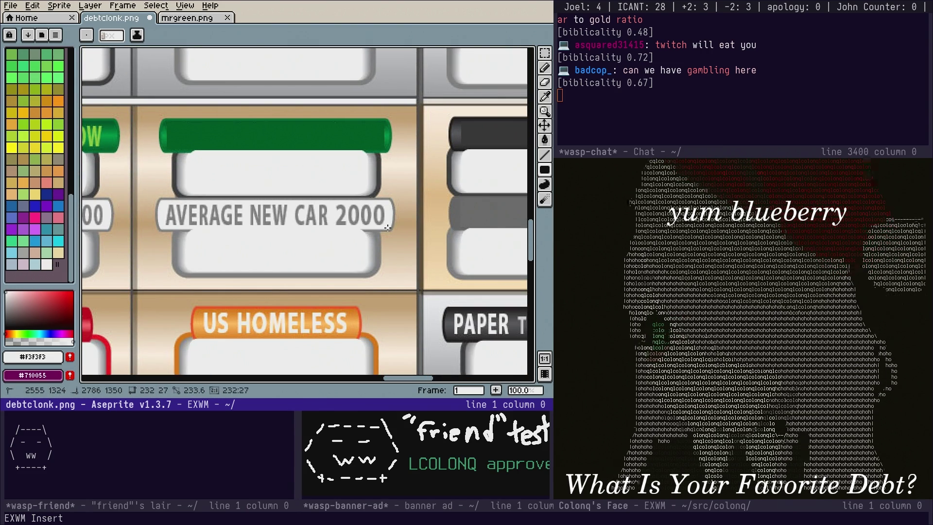
{"action": "left_click_drag", "start_coordinate": [234, 214], "coordinate": [463, 271]}
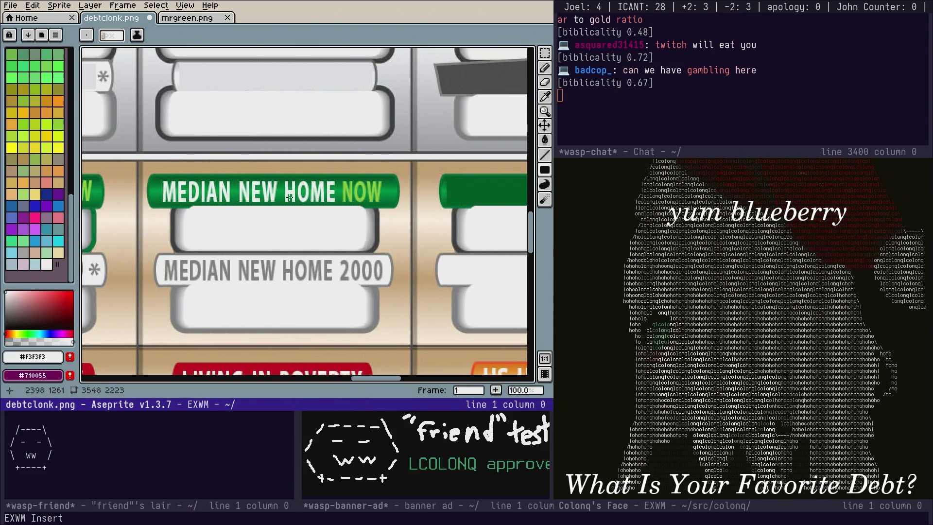
Sample the banner green and cover the MEDIAN NEW HOME NOW text with a filled rectangle
{"action": "left_click_drag", "start_coordinate": [290, 198], "coordinate": [339, 222]}
{"action": "left_click", "coordinate": [545, 97]}
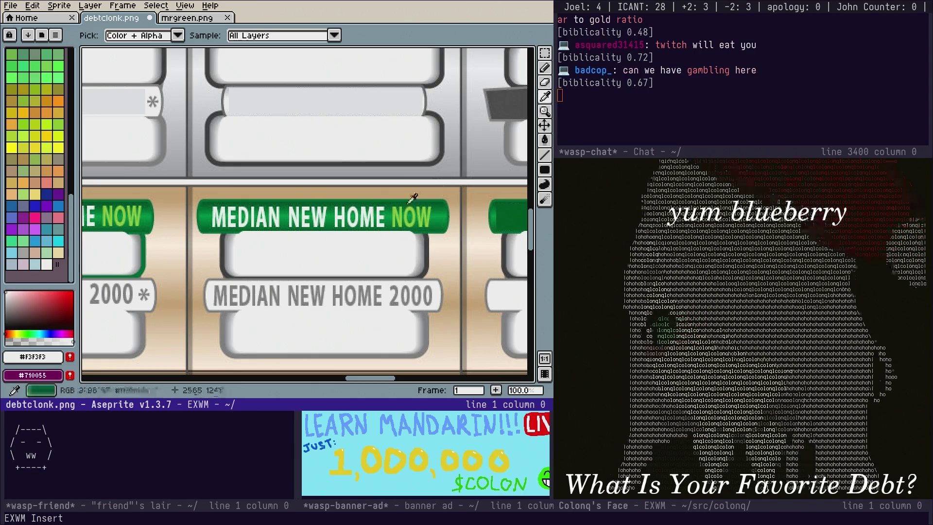
{"action": "left_click", "coordinate": [411, 201]}
{"action": "left_click", "coordinate": [544, 169]}
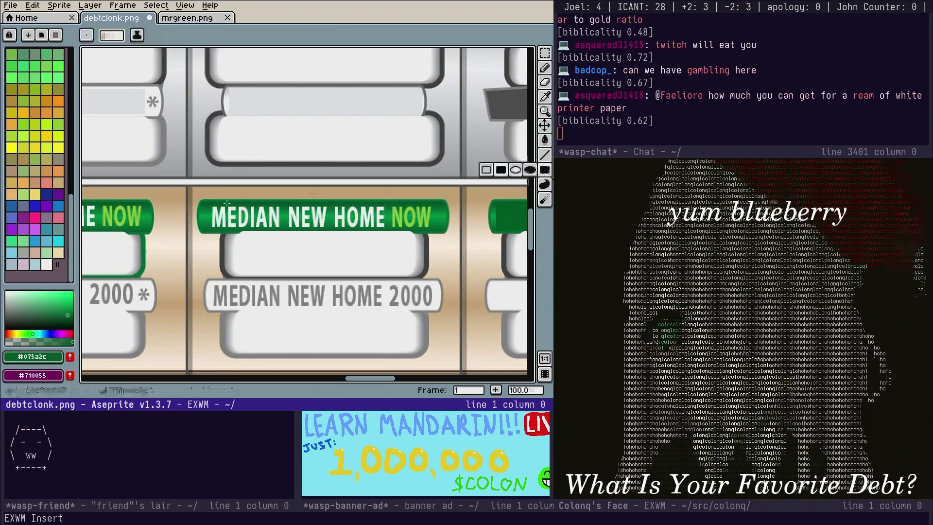
{"action": "mouse_move", "coordinate": [205, 204]}
{"action": "left_mouse_down"}
{"action": "mouse_move", "coordinate": [280, 226]}
{"action": "mouse_move", "coordinate": [442, 229]}
{"action": "left_mouse_up"}
Sample the light grey and cover the MEDIAN NEW HOME 2000 label with it
{"action": "left_click_drag", "start_coordinate": [413, 255], "coordinate": [393, 189]}
{"action": "left_click", "coordinate": [545, 96]}
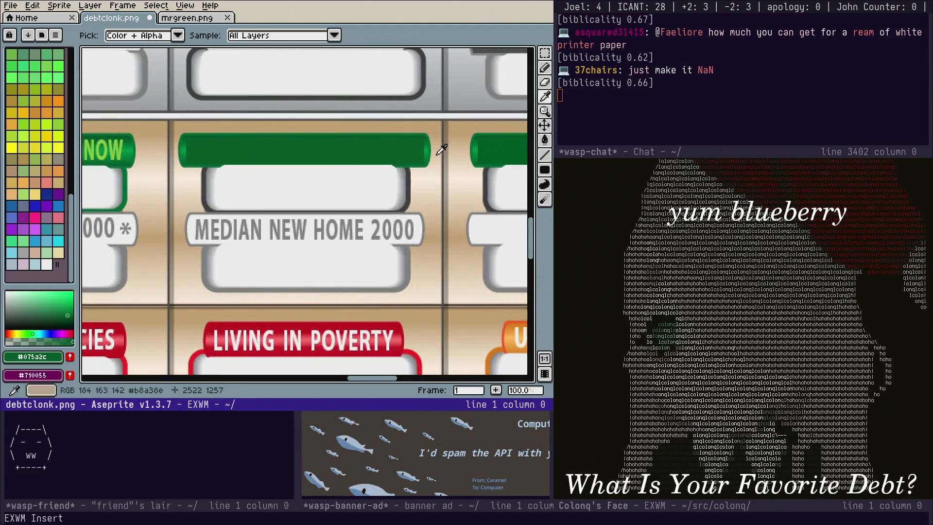
{"action": "left_click", "coordinate": [376, 223]}
{"action": "left_click_drag", "start_coordinate": [544, 170], "coordinate": [515, 170]}
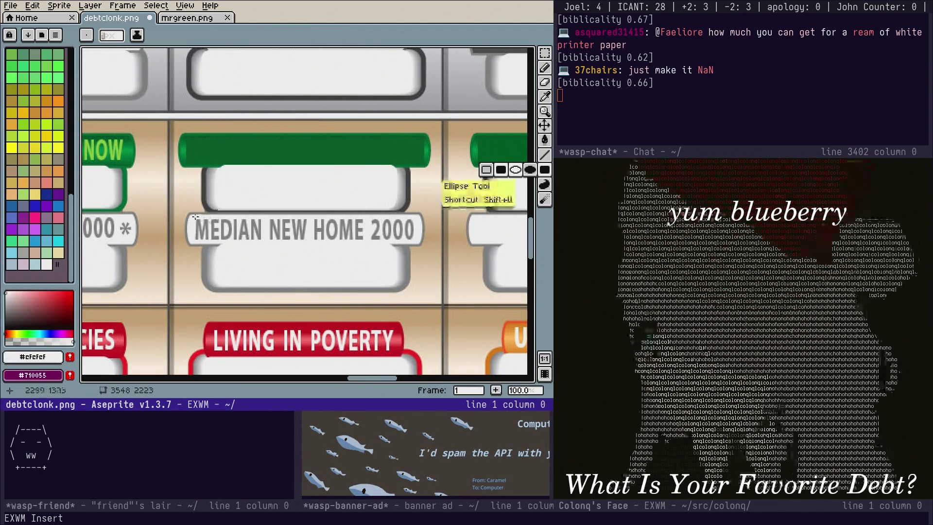
{"action": "left_click_drag", "start_coordinate": [196, 219], "coordinate": [209, 223]}
{"action": "left_click_drag", "start_coordinate": [343, 238], "coordinate": [417, 241]}
{"action": "scroll", "coordinate": [188, 193], "scroll_direction": "left", "scroll_amount": 10}
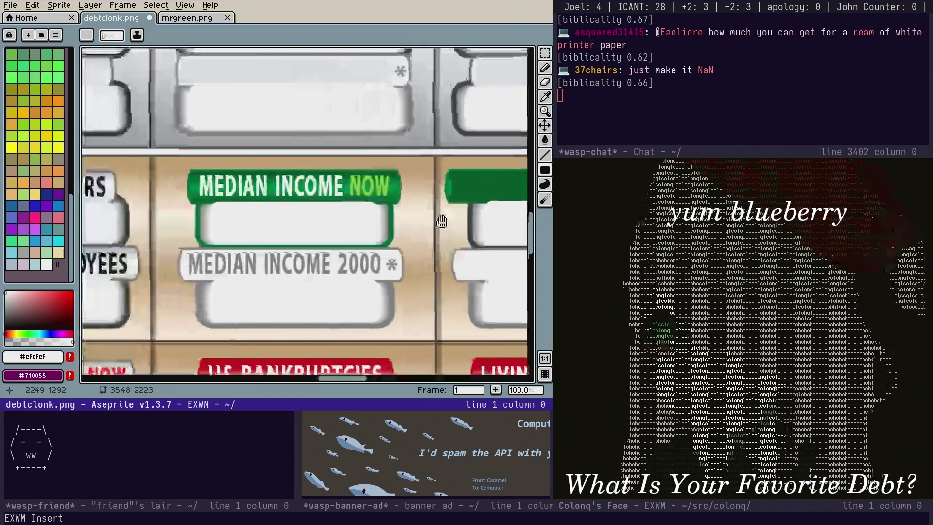
Sample the MEDIAN INCOME banner green and cover its NOW text with a filled rectangle
{"action": "key", "text": "i"}
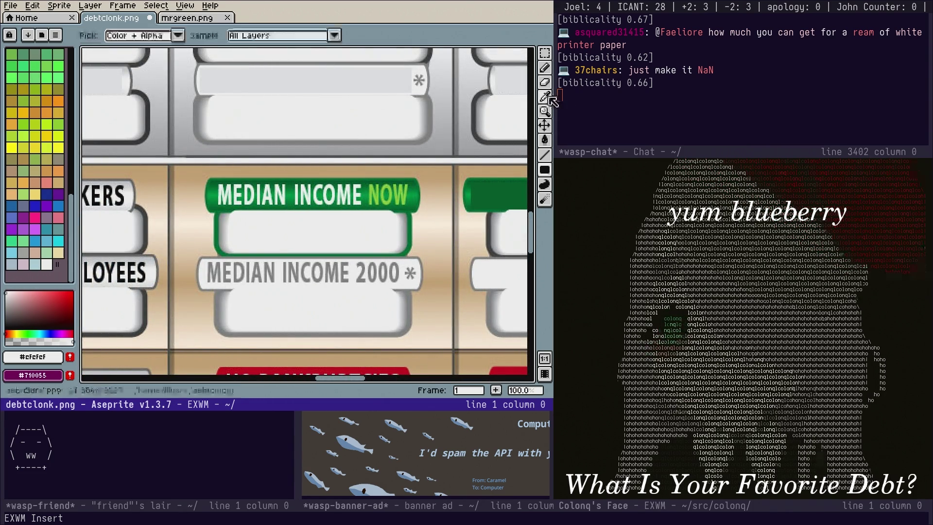
{"action": "left_click", "coordinate": [390, 178]}
{"action": "left_click", "coordinate": [544, 169]}
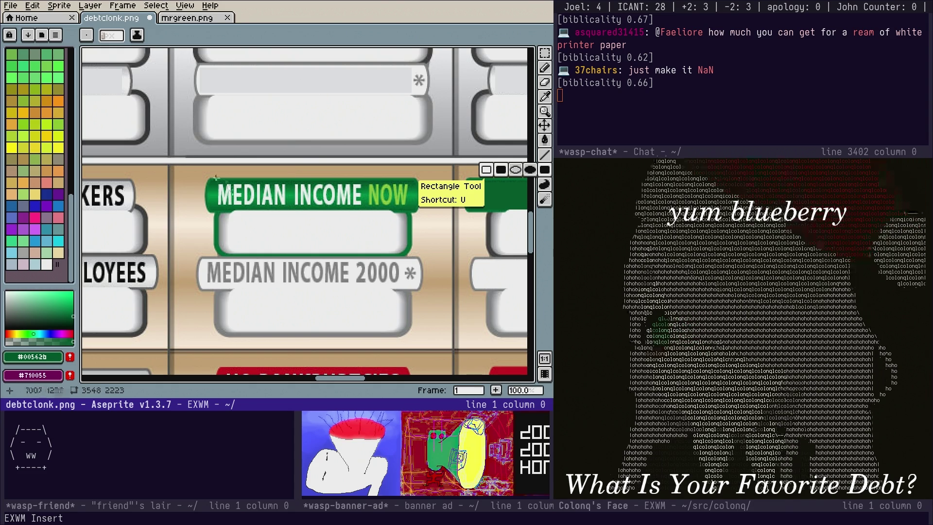
{"action": "mouse_move", "coordinate": [213, 182]}
{"action": "left_mouse_down"}
{"action": "mouse_move", "coordinate": [304, 209]}
{"action": "mouse_move", "coordinate": [411, 208]}
{"action": "left_mouse_up"}
Sample light grey #f1f1f1 and cover the MEDIAN INCOME 2000 label with a filled shape
{"action": "left_click", "coordinate": [545, 96]}
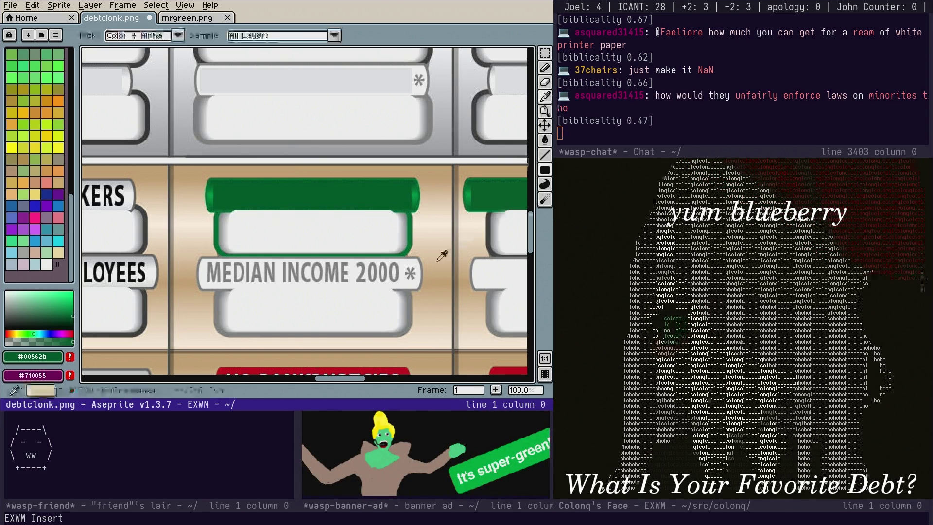
{"action": "left_click", "coordinate": [417, 276]}
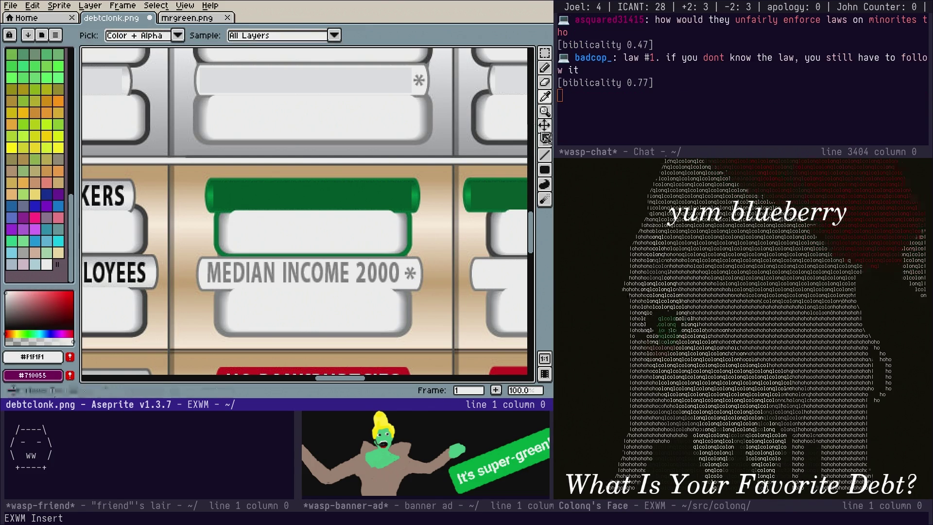
{"action": "key", "text": "shift+u"}
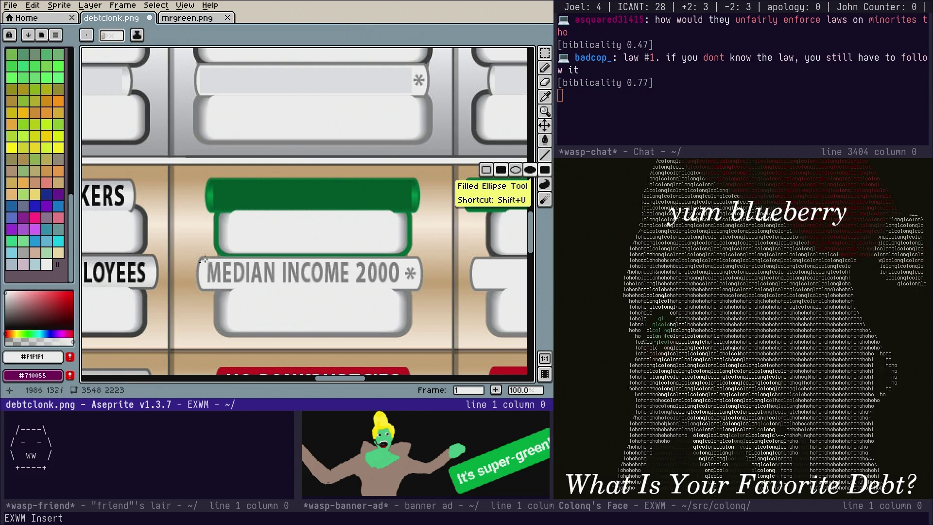
{"action": "left_click_drag", "start_coordinate": [203, 260], "coordinate": [210, 263]}
{"action": "left_click_drag", "start_coordinate": [371, 278], "coordinate": [402, 285]}
Sample the label grey and paint filled rectangles over US UNION WORKERS and GOVERNMENT EMPLOYEES
{"action": "scroll", "coordinate": [319, 263], "scroll_direction": "left", "scroll_amount": 5}
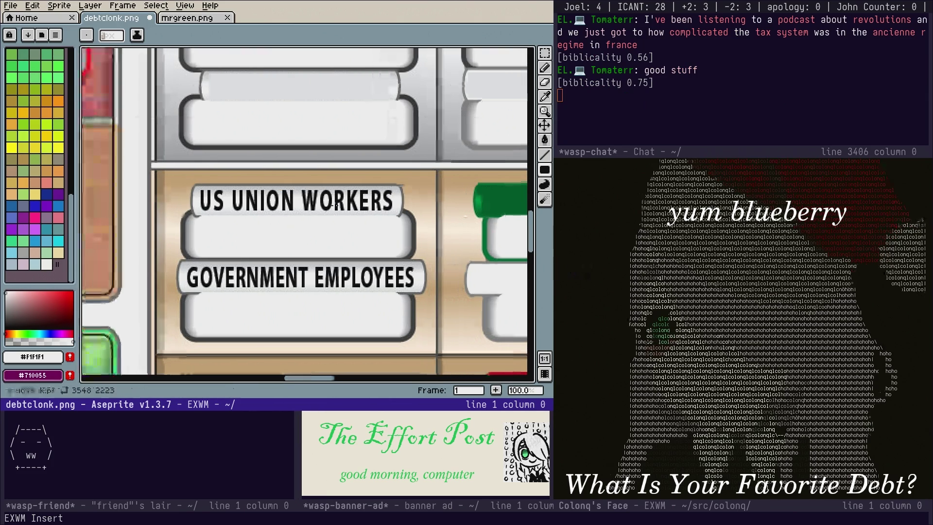
{"action": "key", "text": "i"}
{"action": "left_click", "coordinate": [396, 181]}
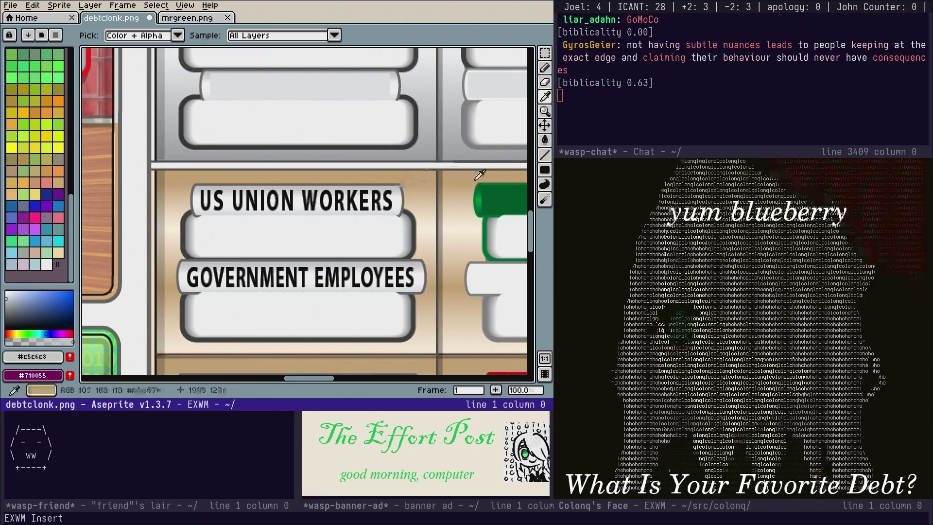
{"action": "left_click", "coordinate": [544, 168]}
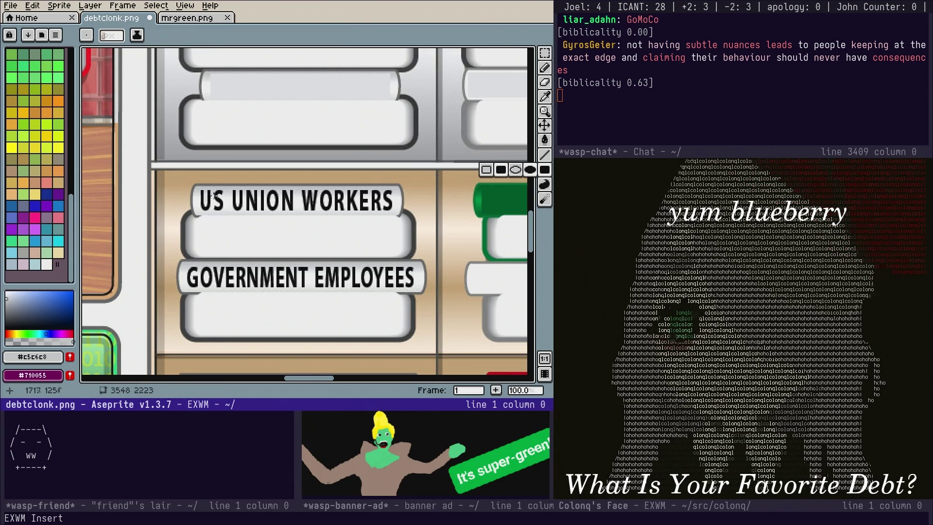
{"action": "mouse_move", "coordinate": [195, 186]}
{"action": "left_mouse_down"}
{"action": "mouse_move", "coordinate": [326, 223]}
{"action": "mouse_move", "coordinate": [393, 221]}
{"action": "mouse_move", "coordinate": [392, 212]}
{"action": "left_mouse_up"}
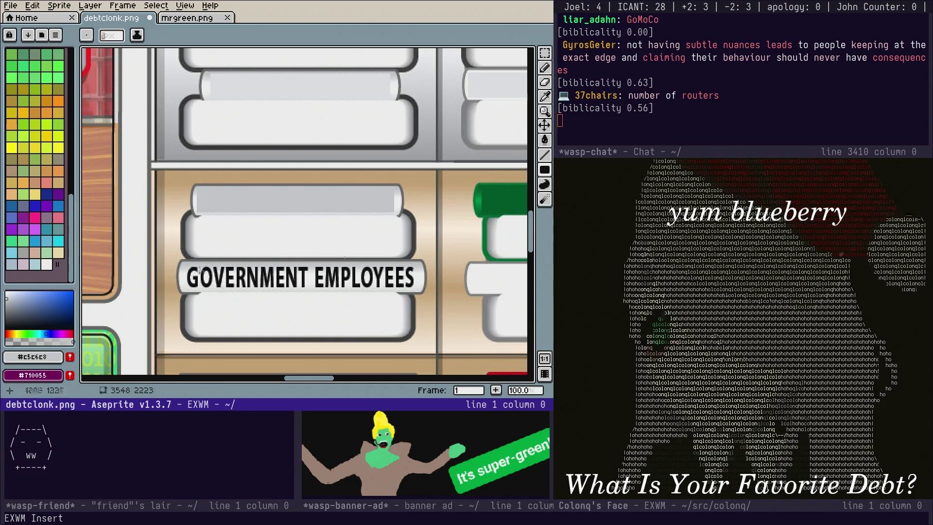
{"action": "left_click_drag", "start_coordinate": [366, 292], "coordinate": [415, 291]}
{"action": "scroll", "coordinate": [425, 241], "scroll_direction": "down", "scroll_amount": 1}
{"action": "scroll", "coordinate": [425, 242], "scroll_direction": "down", "scroll_amount": 2}
{"action": "scroll", "coordinate": [362, 237], "scroll_direction": "up", "scroll_amount": 1}
{"action": "scroll", "coordinate": [370, 248], "scroll_direction": "up", "scroll_amount": 1}
{"action": "scroll", "coordinate": [340, 245], "scroll_direction": "down", "scroll_amount": 2}
{"action": "scroll", "coordinate": [301, 243], "scroll_direction": "down", "scroll_amount": 1}
{"action": "scroll", "coordinate": [292, 242], "scroll_direction": "up", "scroll_amount": 1}
{"action": "scroll", "coordinate": [369, 262], "scroll_direction": "up", "scroll_amount": 2}
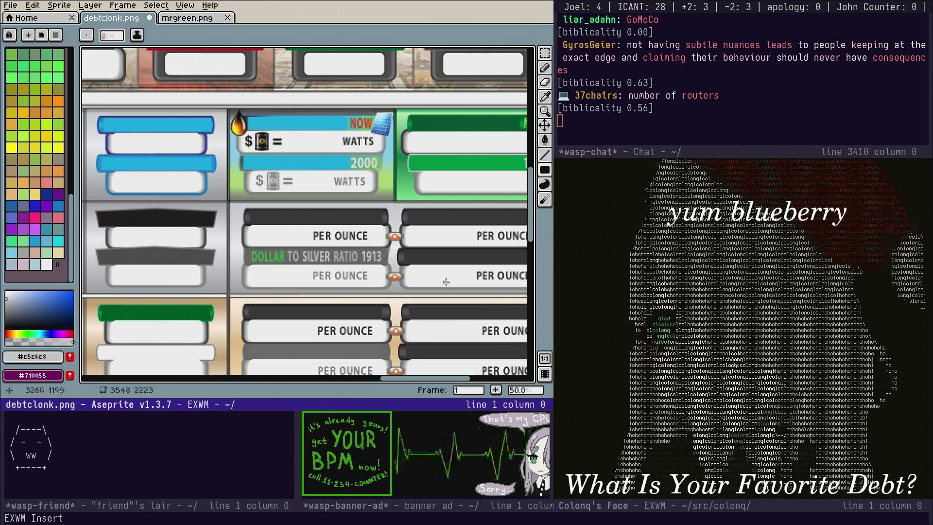
Sample the DOLLAR TO SILVER RATIO banner grey and survey the zoomed-out clock
{"action": "scroll", "coordinate": [324, 266], "scroll_direction": "up", "scroll_amount": 1}
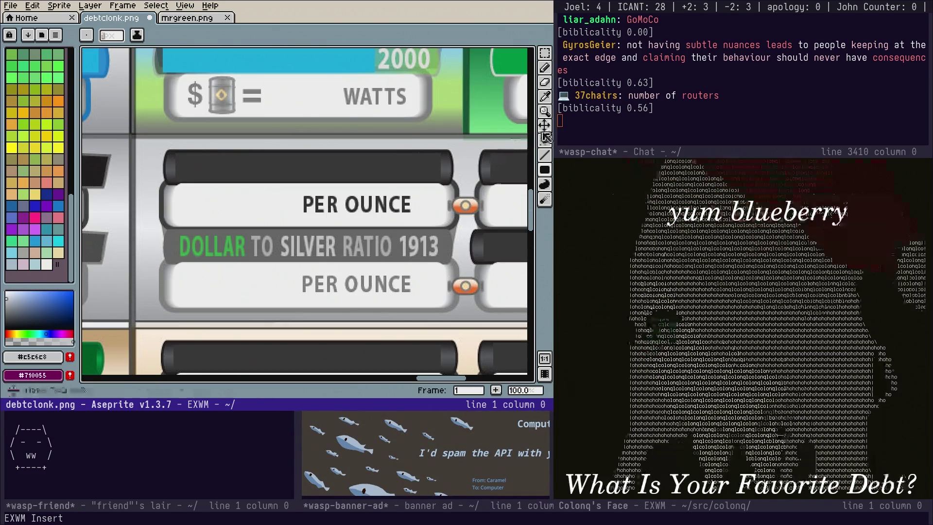
{"action": "left_click", "coordinate": [544, 96]}
{"action": "left_click", "coordinate": [442, 256]}
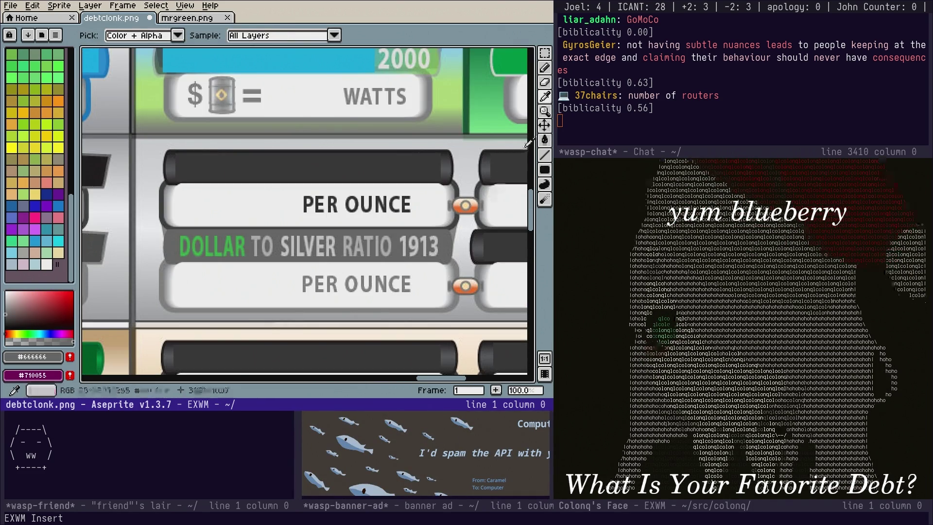
{"action": "left_click", "coordinate": [545, 169]}
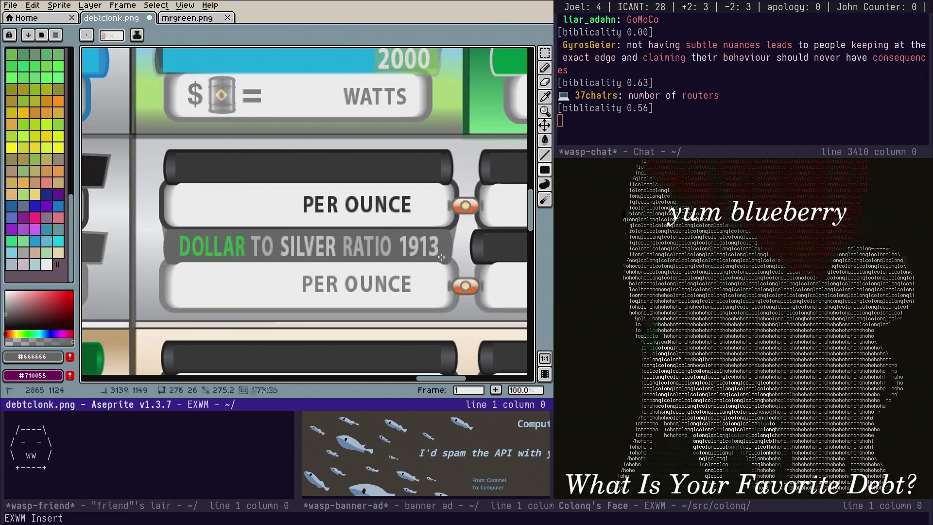
{"action": "scroll", "coordinate": [433, 225], "scroll_direction": "down", "scroll_amount": 2}
{"action": "scroll", "coordinate": [208, 264], "scroll_direction": "right", "scroll_amount": 5}
{"action": "scroll", "coordinate": [260, 322], "scroll_direction": "down", "scroll_amount": 5}
{"action": "scroll", "coordinate": [272, 154], "scroll_direction": "down", "scroll_amount": 1}
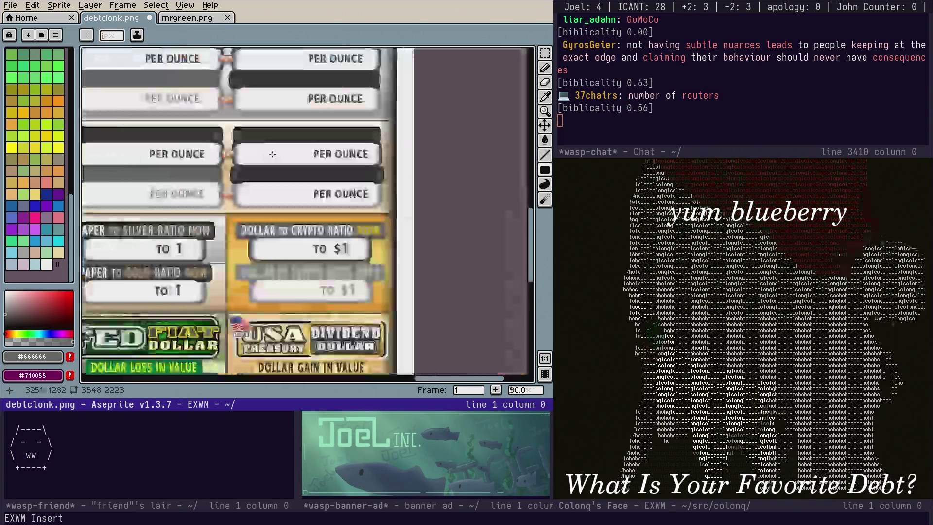
{"action": "scroll", "coordinate": [272, 154], "scroll_direction": "down", "scroll_amount": 1}
{"action": "mouse_move", "coordinate": [272, 154]}
{"action": "left_mouse_down"}
{"action": "mouse_move", "coordinate": [437, 321]}
{"action": "mouse_move", "coordinate": [499, 356]}
{"action": "mouse_move", "coordinate": [382, 331]}
{"action": "left_mouse_up"}
{"action": "mouse_move", "coordinate": [274, 164]}
{"action": "left_mouse_down"}
{"action": "mouse_move", "coordinate": [243, 248]}
{"action": "mouse_move", "coordinate": [352, 349]}
{"action": "mouse_move", "coordinate": [456, 326]}
{"action": "left_mouse_up"}
{"action": "scroll", "coordinate": [379, 270], "scroll_direction": "up", "scroll_amount": 1}
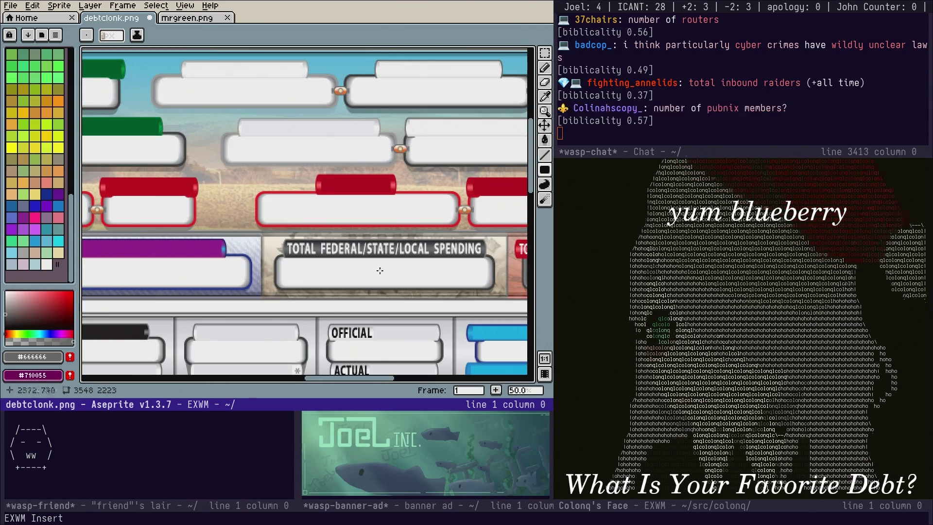
{"action": "scroll", "coordinate": [407, 266], "scroll_direction": "up", "scroll_amount": 1}
Select the TOTAL FEDERAL/STATE/LOCAL SPENDING banner text and fill the selection with grey
{"action": "mouse_move", "coordinate": [406, 264]}
{"action": "left_mouse_down"}
{"action": "mouse_move", "coordinate": [312, 254]}
{"action": "mouse_move", "coordinate": [340, 230]}
{"action": "left_mouse_up"}
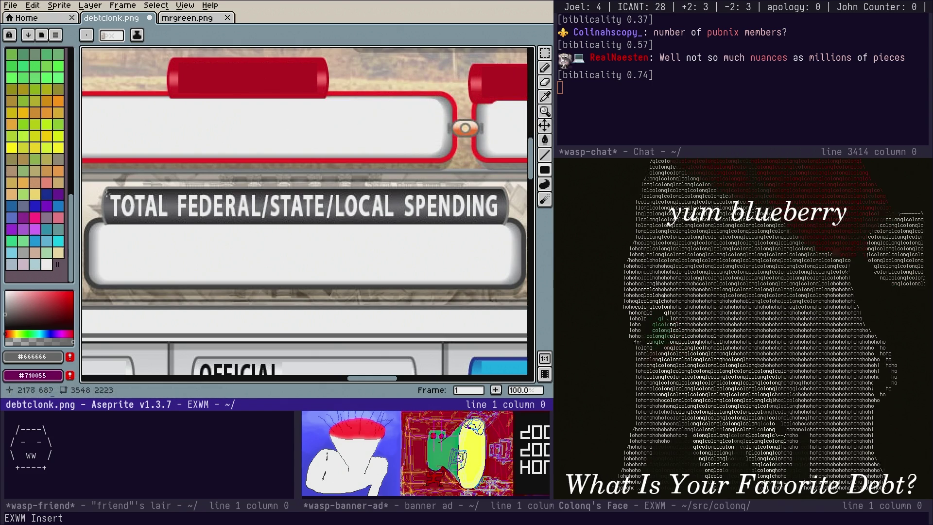
{"action": "mouse_move", "coordinate": [106, 193]}
{"action": "left_mouse_down"}
{"action": "mouse_move", "coordinate": [370, 217]}
{"action": "mouse_move", "coordinate": [502, 214]}
{"action": "left_mouse_up"}
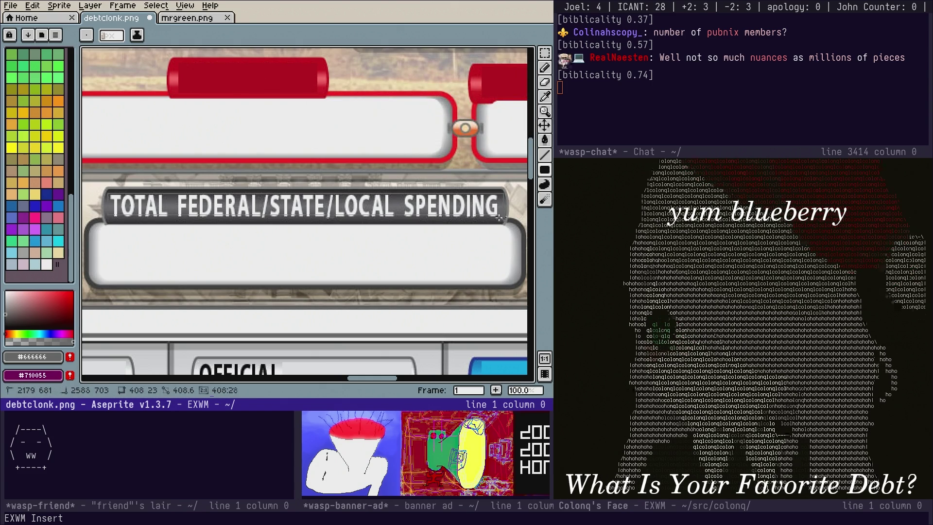
{"action": "key", "text": "f"}
{"action": "scroll", "coordinate": [418, 160], "scroll_direction": "right", "scroll_amount": 10}
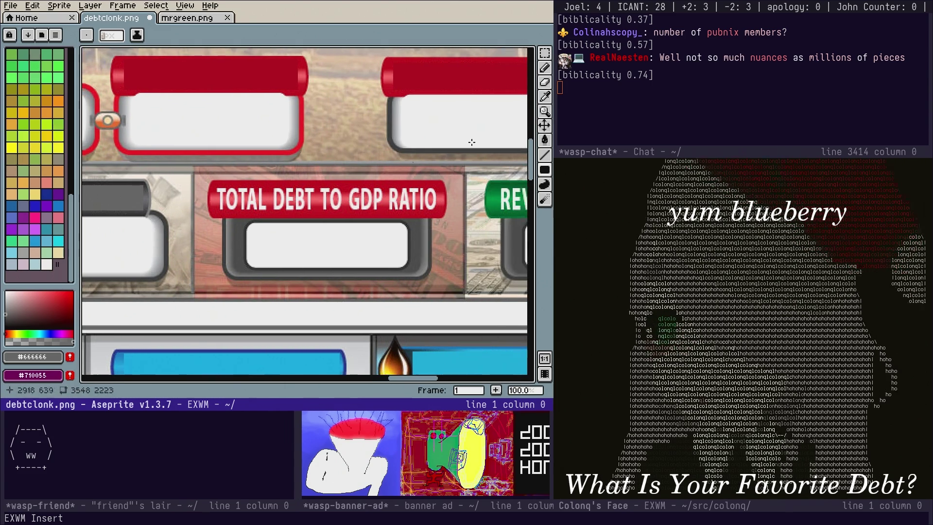
{"action": "key", "text": "ctrl+x"}
Add a 'number of pubnix members / various pubnix stats' item after heartrate in docket.org and save the file
{"action": "key", "text": "b"}
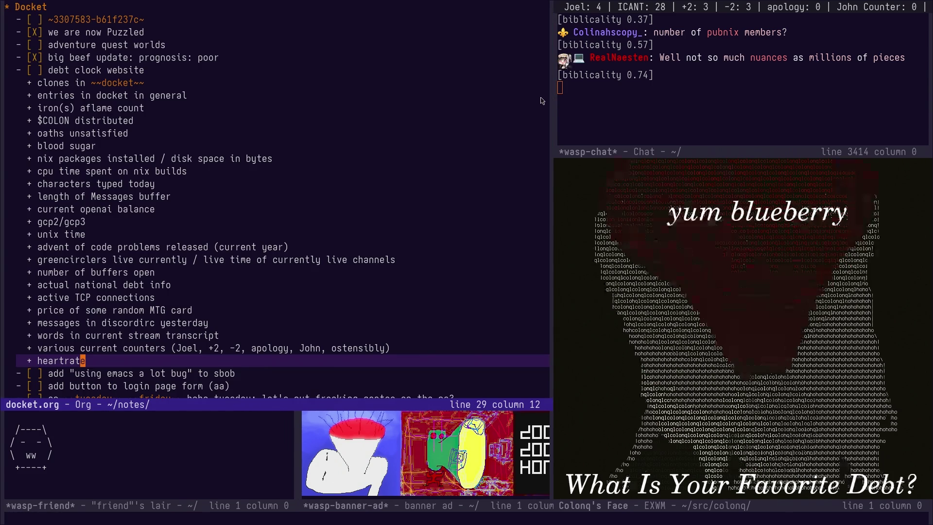
{"action": "key", "text": "alt+Return"}
{"action": "type", "text": "numb"}
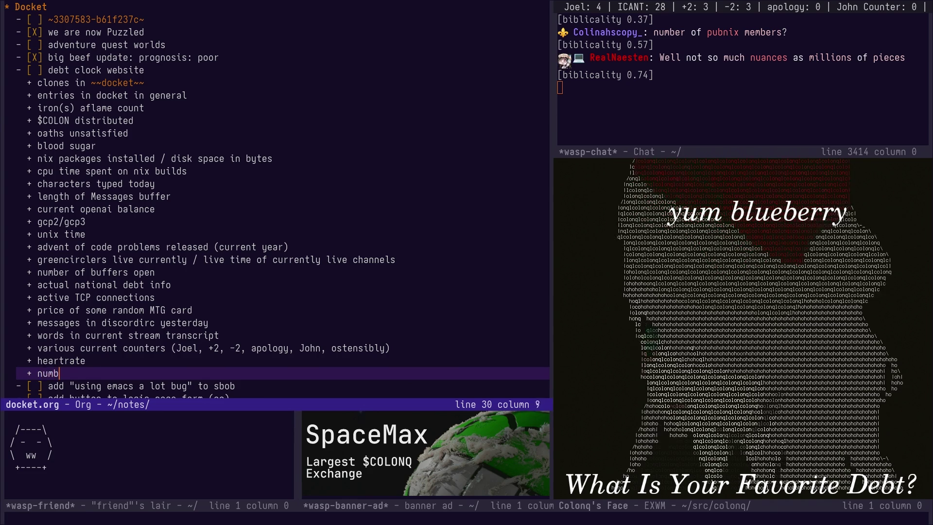
{"action": "type", "text": "er of pubnix members / various pubnix stats"}
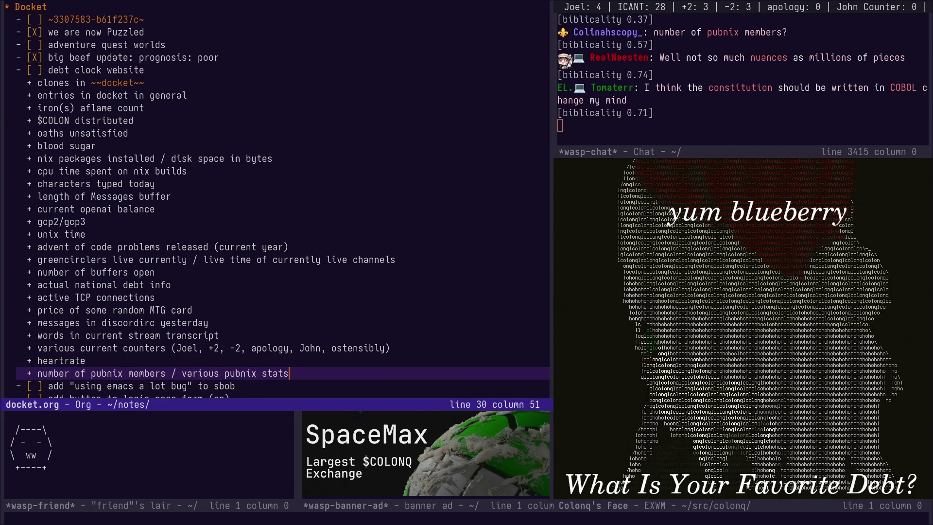
{"action": "key", "text": "ctrl+x"}
{"action": "key", "text": "ctrl+s"}
Switch back to the debtclonk.png mockup in Aseprite
{"action": "key", "text": "ctrl+x"}
{"action": "key", "text": "b"}
{"action": "key", "text": "Return"}
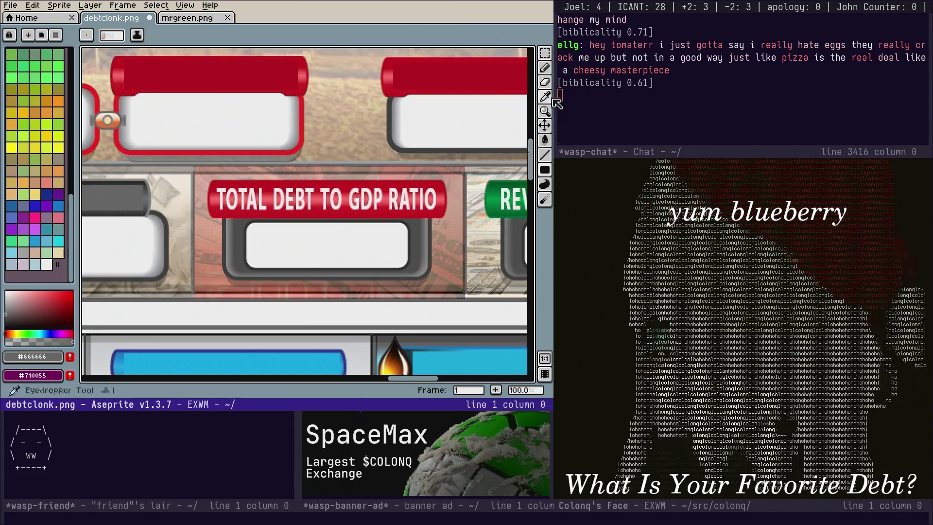
Sample the banner red and cover the TOTAL DEBT TO GDP RATIO text with a filled ellipse
{"action": "left_click", "coordinate": [545, 97]}
{"action": "left_click", "coordinate": [424, 179]}
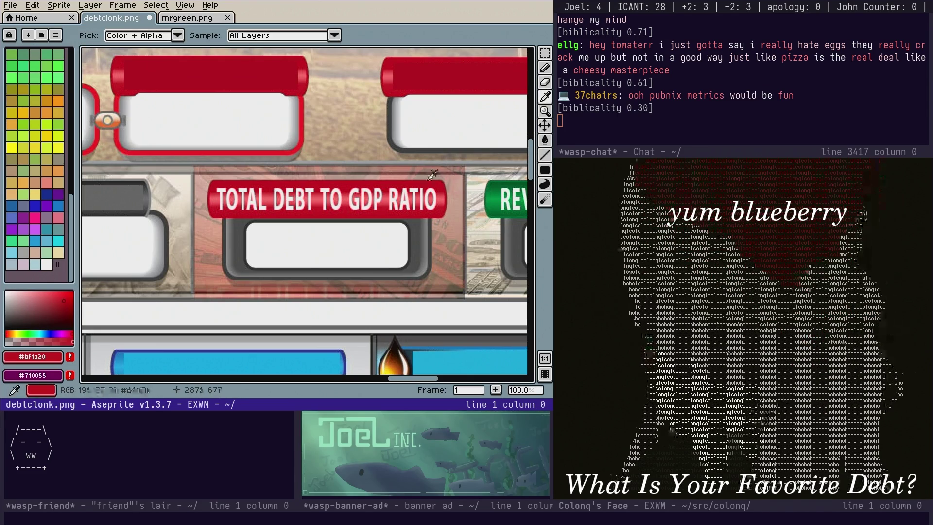
{"action": "left_click", "coordinate": [545, 170]}
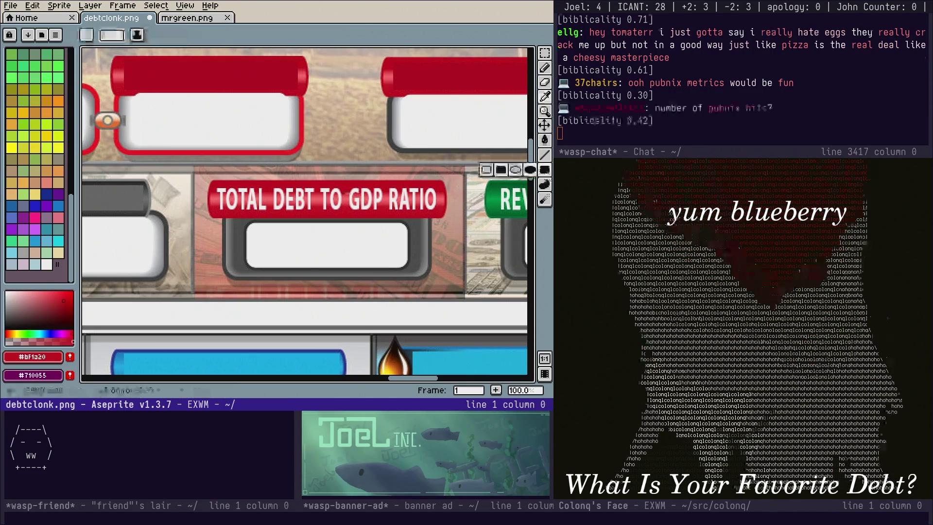
{"action": "left_click", "coordinate": [529, 170]}
{"action": "left_click_drag", "start_coordinate": [213, 186], "coordinate": [439, 212]}
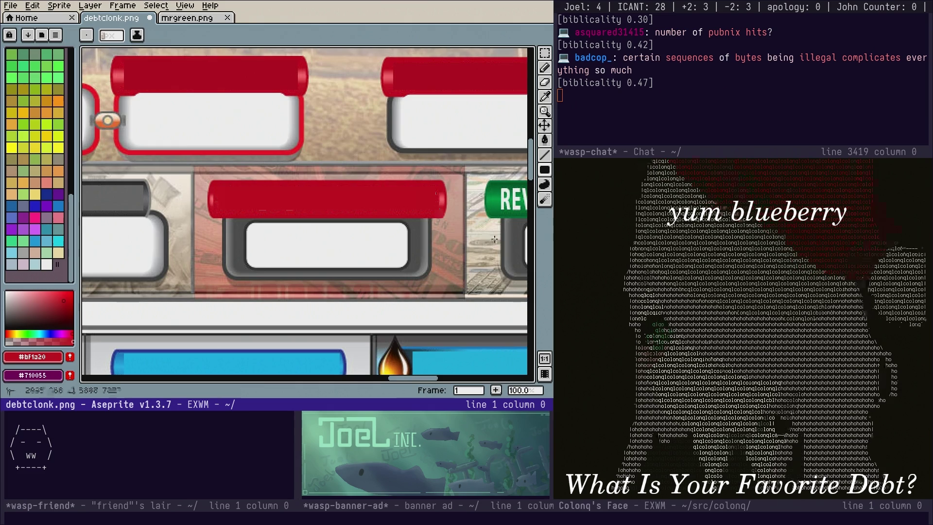
{"action": "scroll", "coordinate": [292, 218], "scroll_direction": "right", "scroll_amount": 5}
Sample the banner green and cover the REVENUE TO GDP RATIO text with a filled rectangle
{"action": "left_click", "coordinate": [544, 102]}
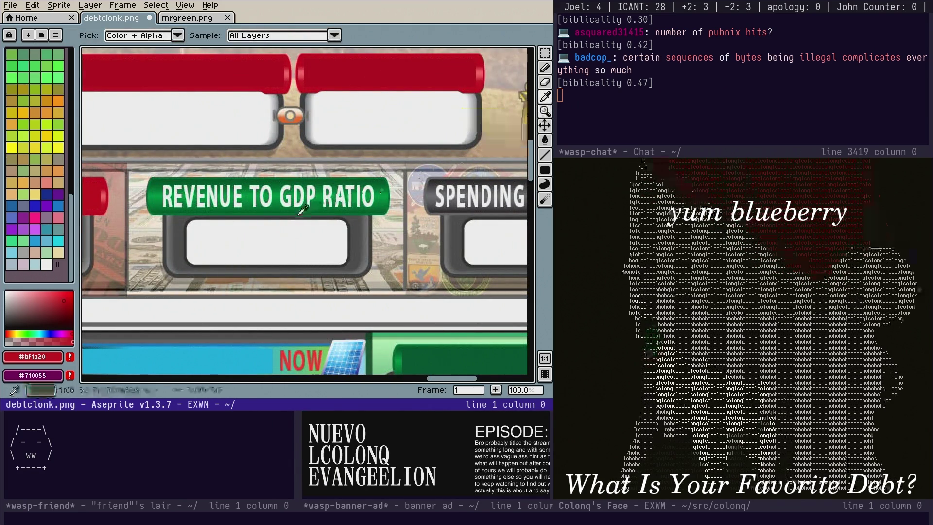
{"action": "left_click", "coordinate": [373, 178]}
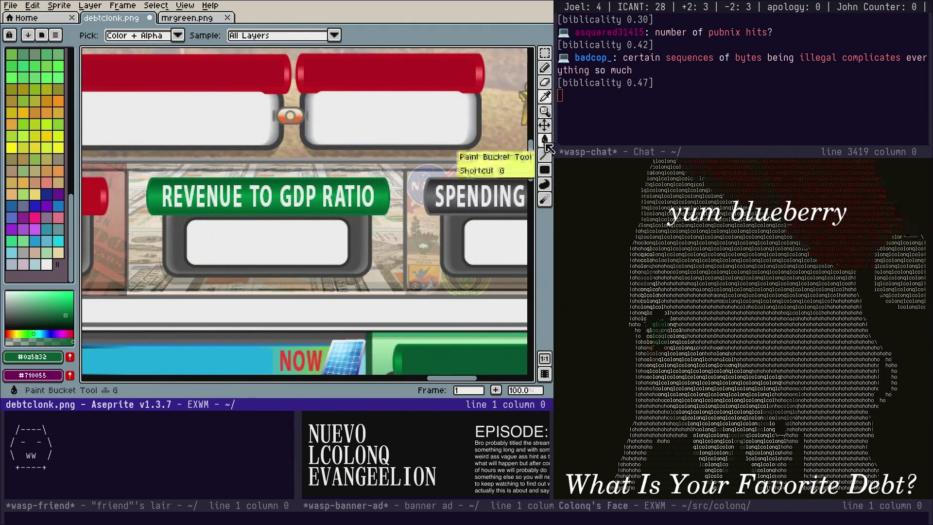
{"action": "left_click", "coordinate": [545, 170]}
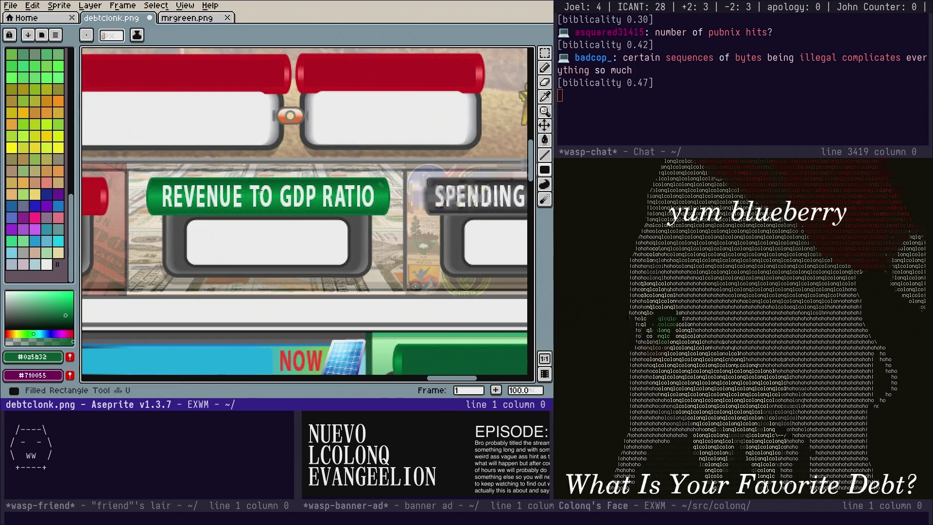
{"action": "left_click_drag", "start_coordinate": [156, 182], "coordinate": [166, 188]}
{"action": "left_click_drag", "start_coordinate": [377, 210], "coordinate": [381, 210]}
{"action": "scroll", "coordinate": [408, 207], "scroll_direction": "right", "scroll_amount": 5}
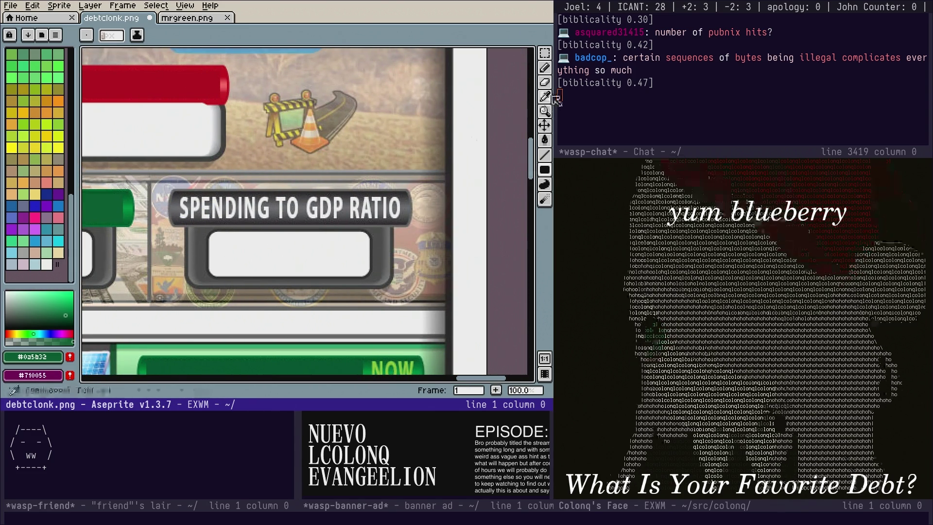
Sample dark grey #343235 and cover the SPENDING TO GDP RATIO text
{"action": "left_click", "coordinate": [546, 97]}
{"action": "left_click", "coordinate": [525, 153]}
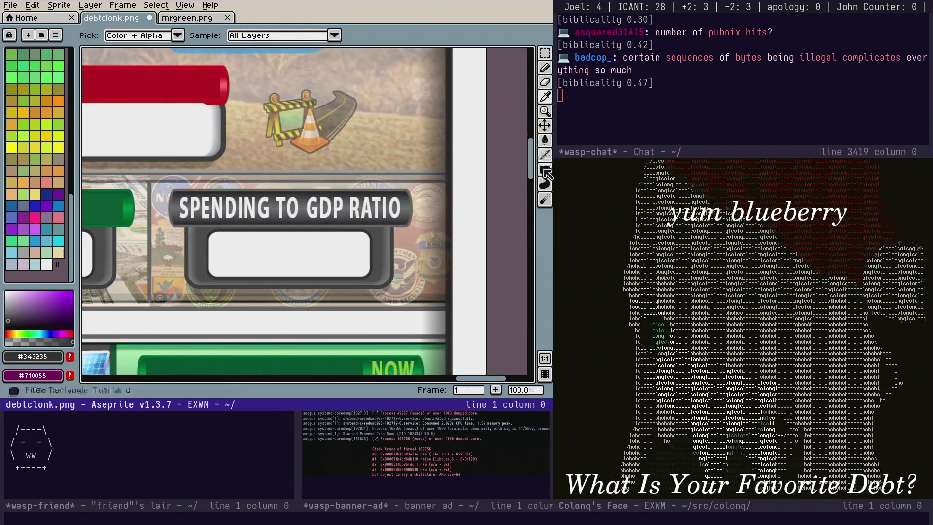
{"action": "left_click", "coordinate": [546, 170]}
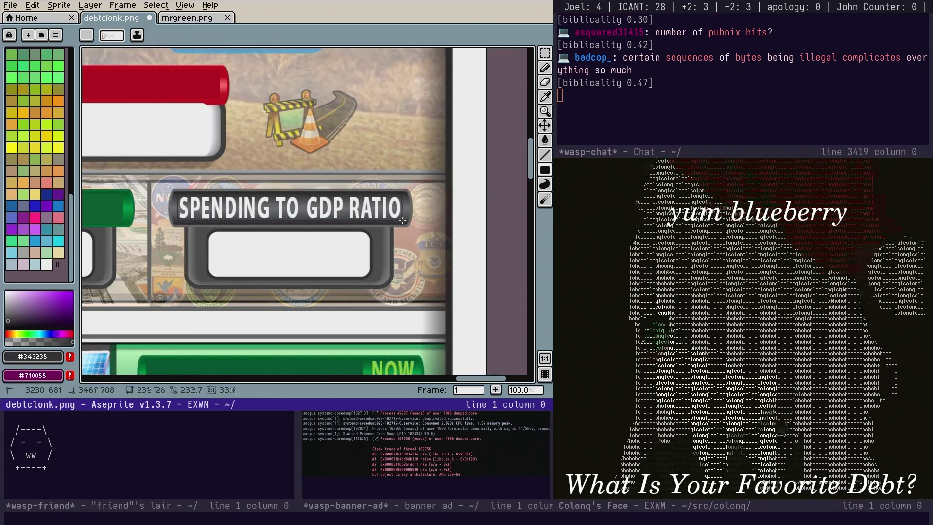
{"action": "left_click_drag", "start_coordinate": [402, 220], "coordinate": [403, 219]}
{"action": "scroll", "coordinate": [308, 214], "scroll_direction": "down", "scroll_amount": 2}
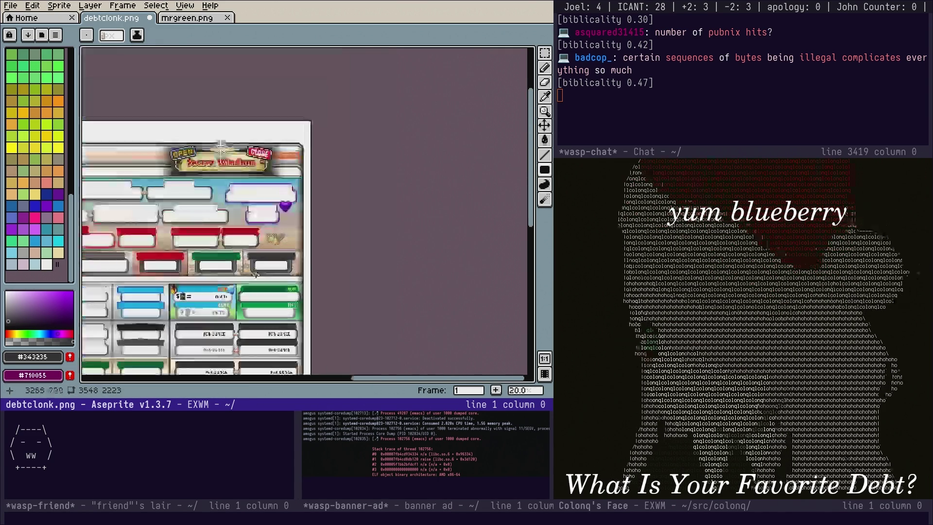
Sample the banner's light grey and cover the MANUFACTURING JOBS text, leaving only NOW
{"action": "scroll", "coordinate": [243, 218], "scroll_direction": "up", "scroll_amount": 2}
{"action": "left_click_drag", "start_coordinate": [93, 296], "coordinate": [183, 252]}
{"action": "scroll", "coordinate": [183, 252], "scroll_direction": "down", "scroll_amount": 5}
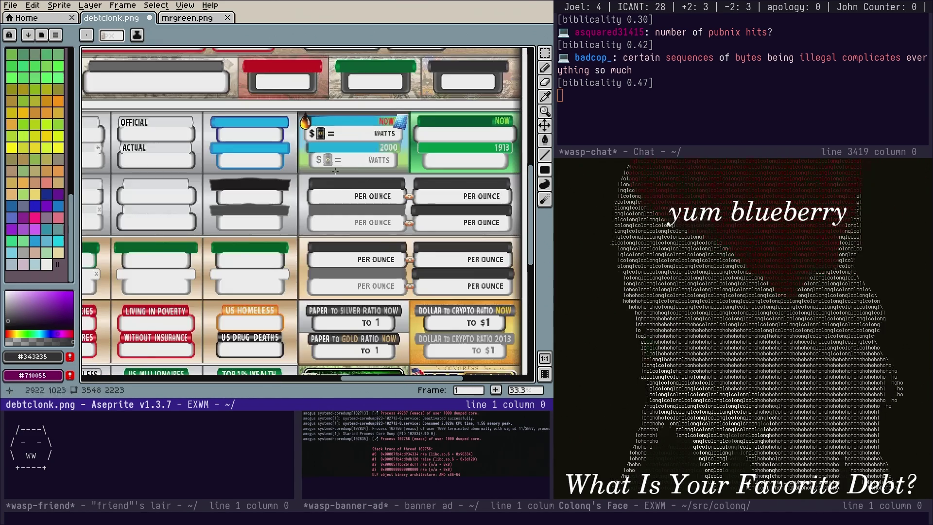
{"action": "scroll", "coordinate": [323, 149], "scroll_direction": "up", "scroll_amount": 2}
{"action": "mouse_move", "coordinate": [323, 149]}
{"action": "left_mouse_down"}
{"action": "mouse_move", "coordinate": [472, 175]}
{"action": "mouse_move", "coordinate": [365, 82]}
{"action": "mouse_move", "coordinate": [337, 87]}
{"action": "mouse_move", "coordinate": [404, 47]}
{"action": "left_mouse_up"}
{"action": "scroll", "coordinate": [421, 182], "scroll_direction": "up", "scroll_amount": 4}
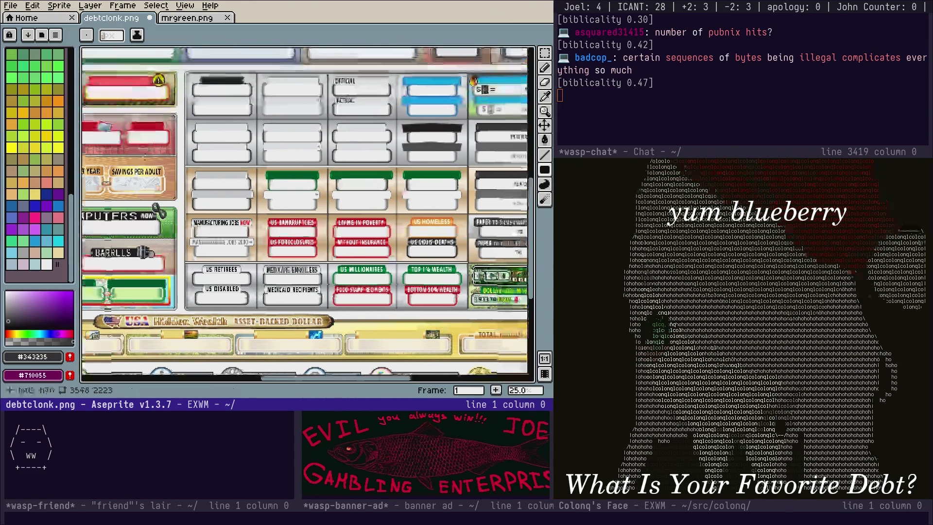
{"action": "left_click_drag", "start_coordinate": [420, 182], "coordinate": [338, 120]}
{"action": "scroll", "coordinate": [338, 121], "scroll_direction": "down", "scroll_amount": 2}
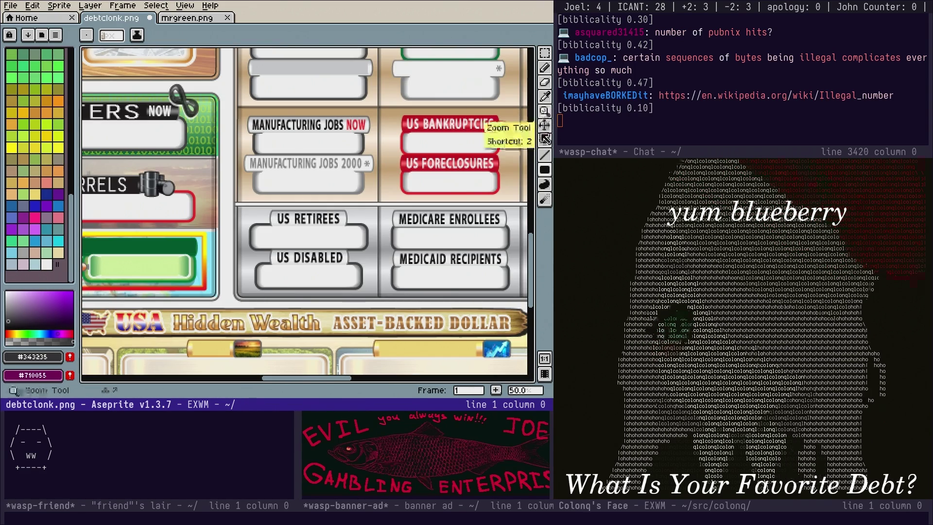
{"action": "left_click", "coordinate": [543, 96]}
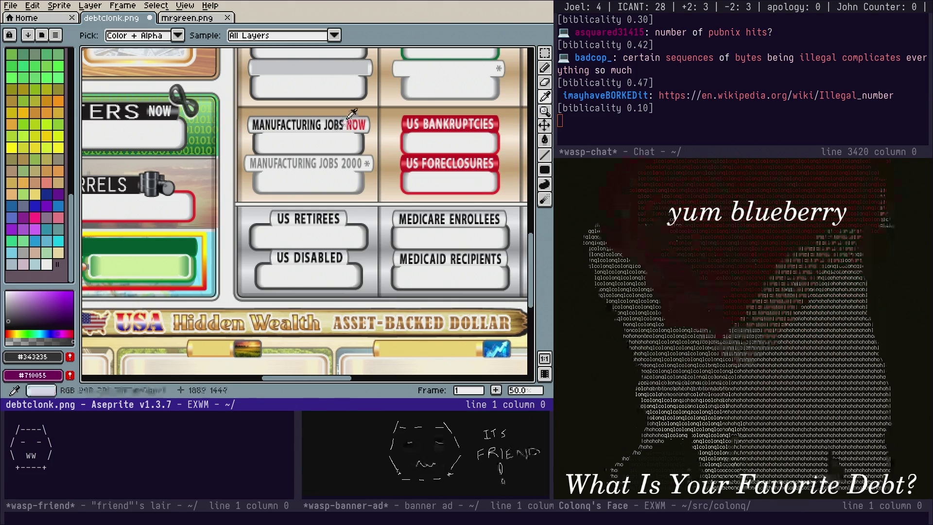
{"action": "left_click", "coordinate": [501, 89]}
{"action": "left_click", "coordinate": [544, 170]}
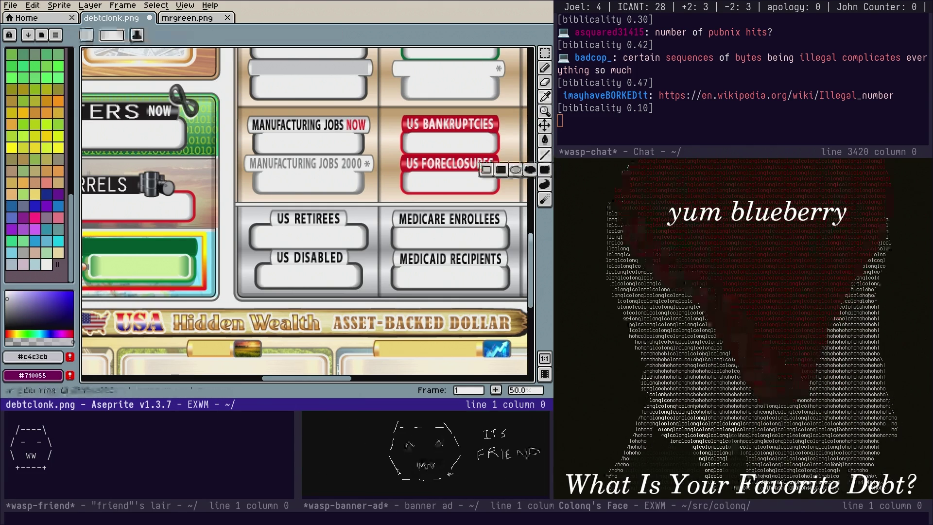
{"action": "scroll", "coordinate": [322, 122], "scroll_direction": "up", "scroll_amount": 2}
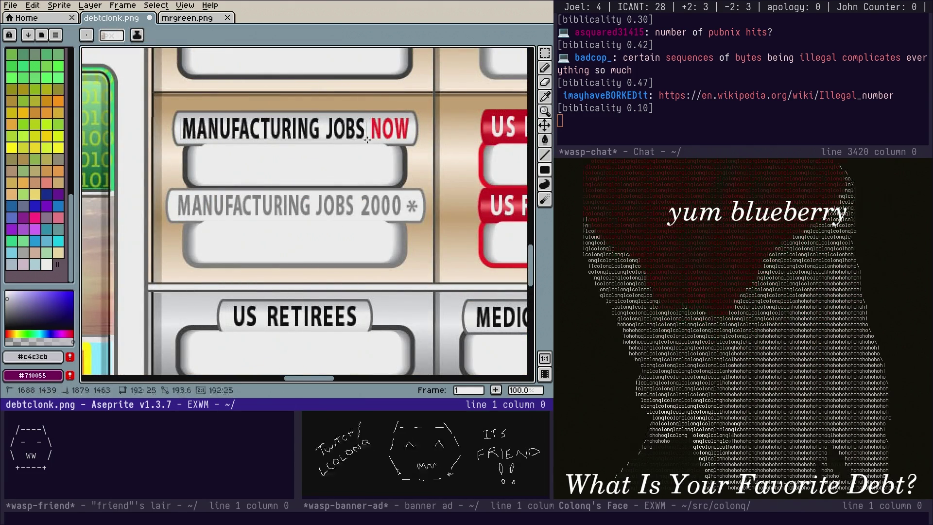
{"action": "left_click_drag", "start_coordinate": [181, 114], "coordinate": [368, 141]}
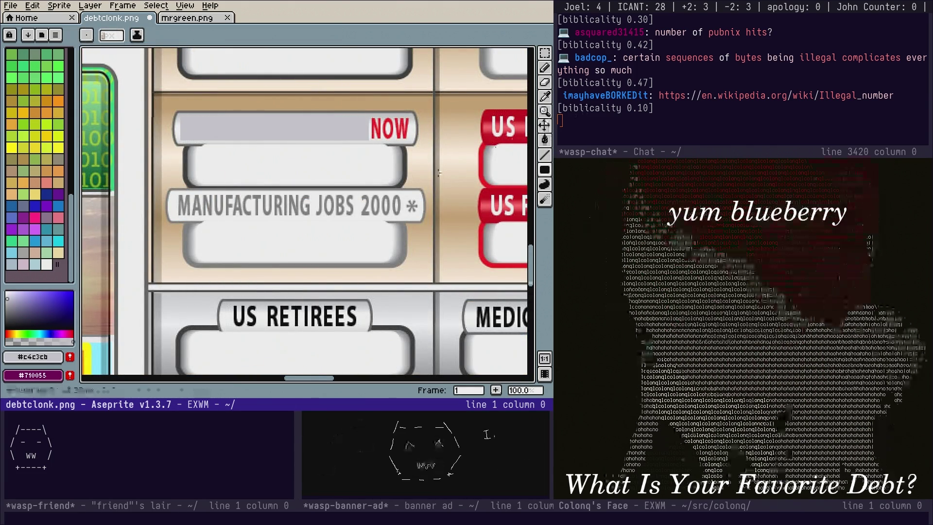
Sample the label white #f8f8f8 and blank the MANUFACTURING JOBS 2000 label, keeping its asterisk
{"action": "left_click", "coordinate": [544, 96]}
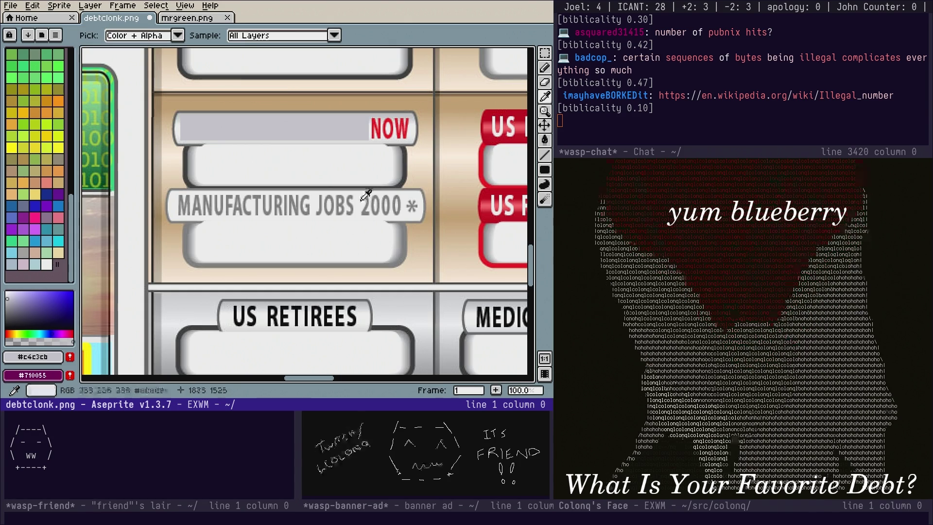
{"action": "left_click", "coordinate": [511, 121]}
{"action": "left_click", "coordinate": [543, 174]}
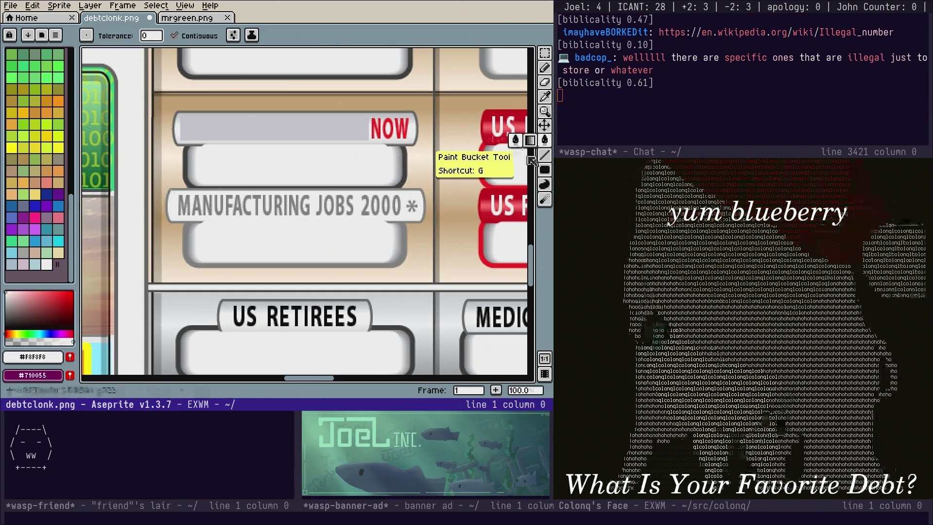
{"action": "left_click_drag", "start_coordinate": [178, 197], "coordinate": [180, 200]}
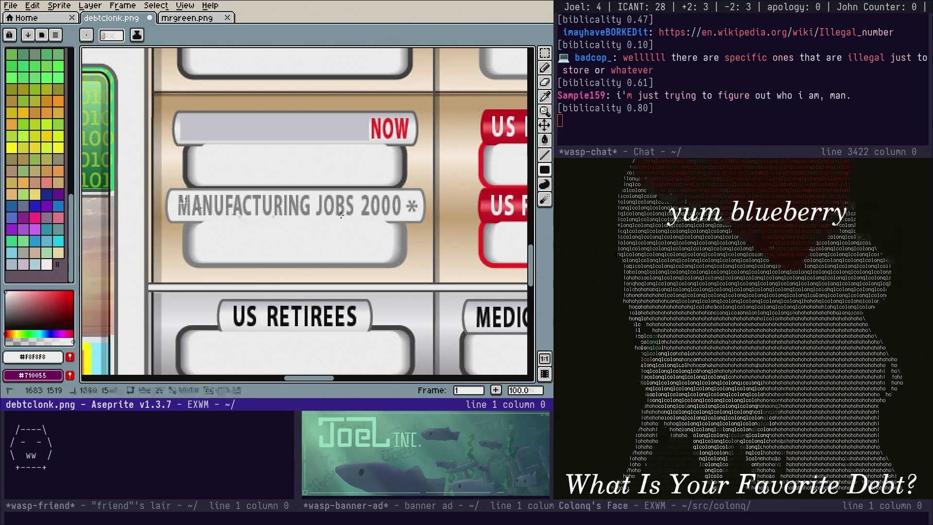
{"action": "left_click_drag", "start_coordinate": [405, 218], "coordinate": [405, 218]}
{"action": "scroll", "coordinate": [405, 218], "scroll_direction": "right", "scroll_amount": 5}
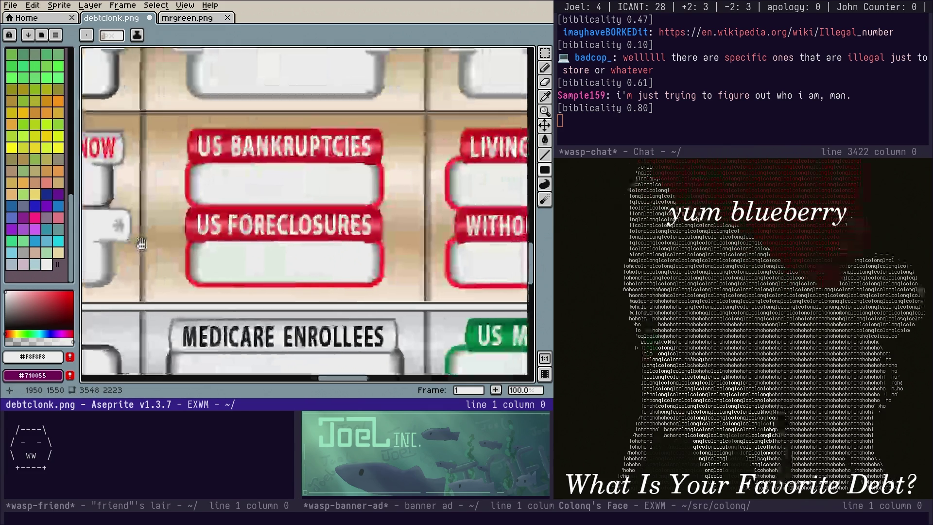
{"action": "left_click", "coordinate": [547, 99]}
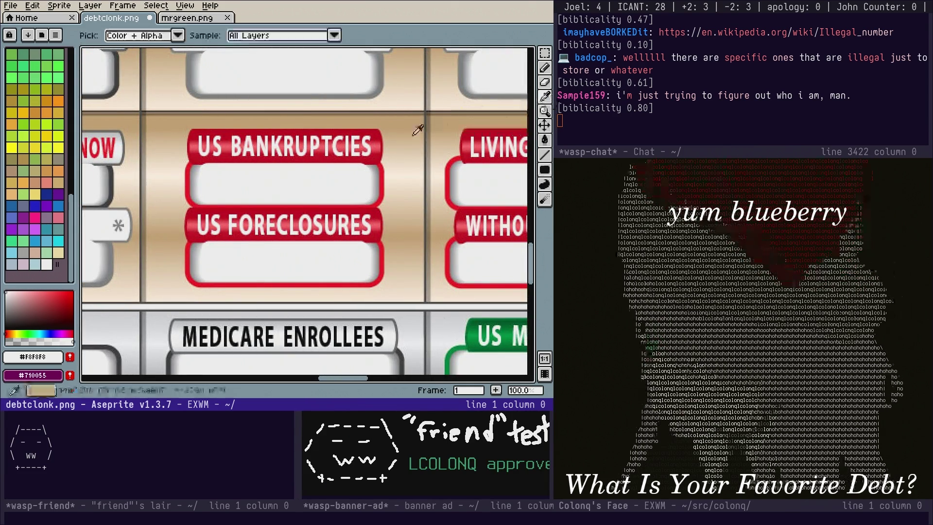
Paint red filled rectangles over US BANKRUPTCIES, US FORECLOSURES, LIVING IN POVERTY and WITHOUT INSURANCE
{"action": "left_click_drag", "start_coordinate": [544, 169], "coordinate": [486, 170]}
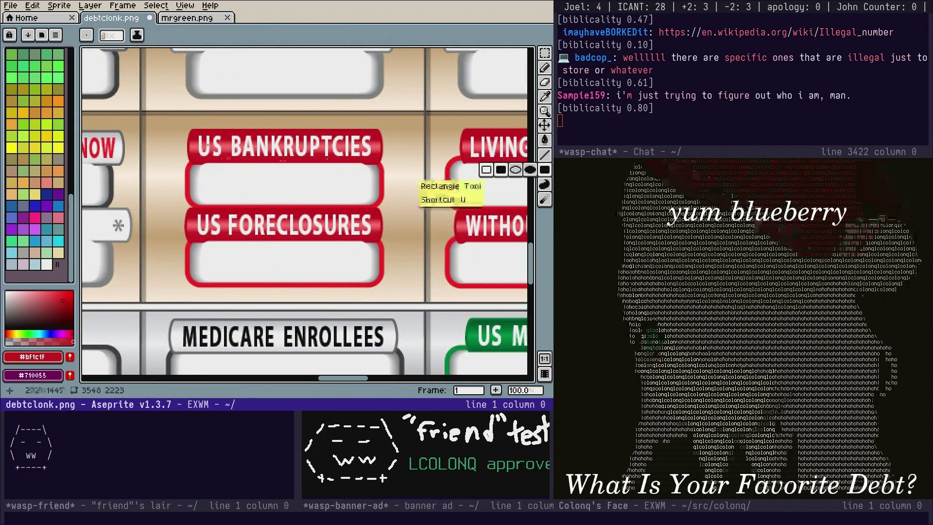
{"action": "left_click_drag", "start_coordinate": [194, 132], "coordinate": [372, 159]}
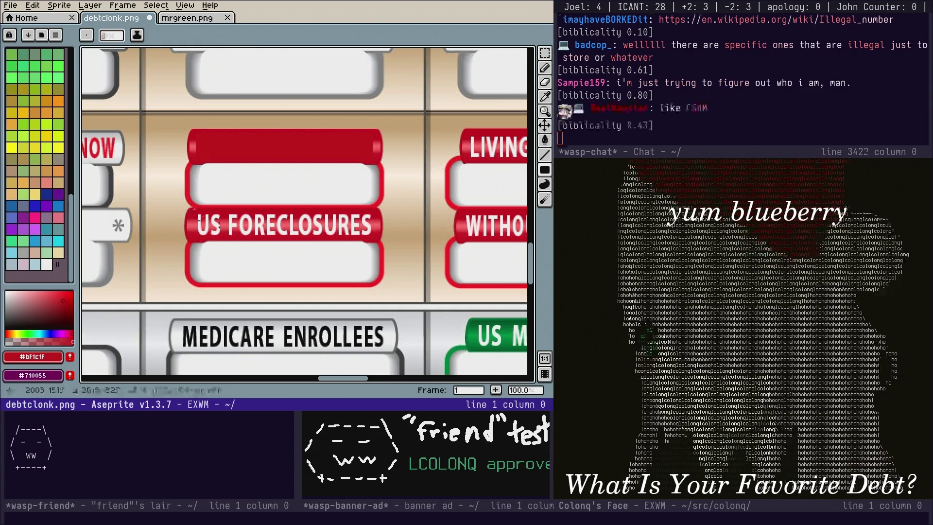
{"action": "left_click_drag", "start_coordinate": [374, 237], "coordinate": [194, 213]}
{"action": "scroll", "coordinate": [224, 213], "scroll_direction": "right", "scroll_amount": 10}
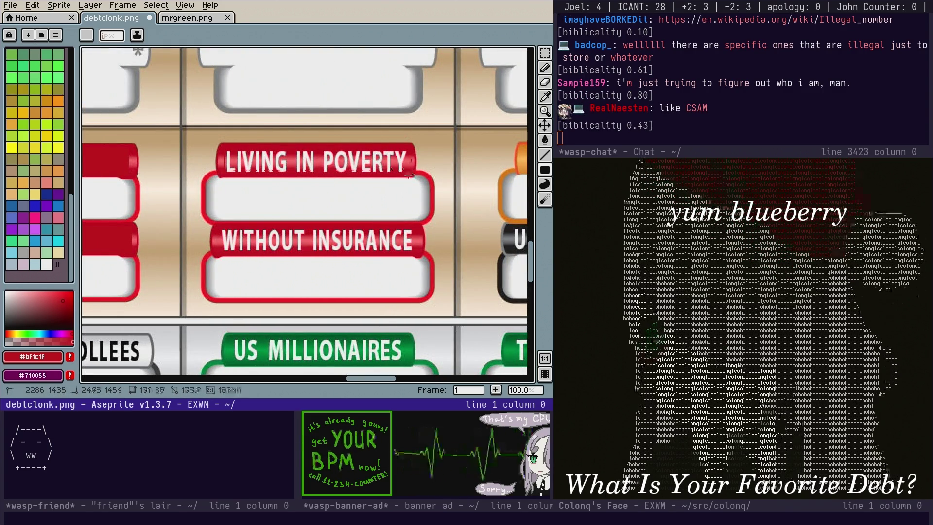
{"action": "left_click_drag", "start_coordinate": [223, 146], "coordinate": [414, 175]}
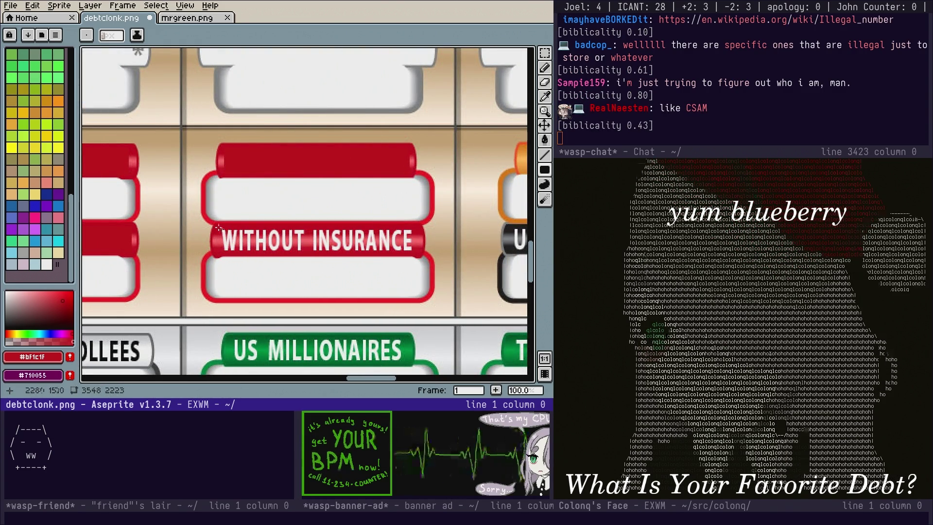
{"action": "left_click_drag", "start_coordinate": [265, 249], "coordinate": [419, 248]}
{"action": "scroll", "coordinate": [481, 209], "scroll_direction": "right", "scroll_amount": 5}
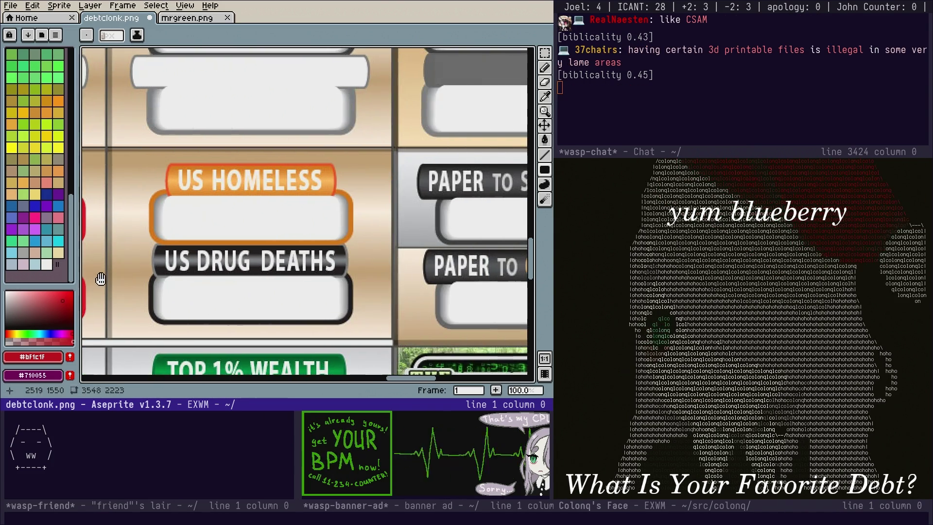
Sample the orange bar colour and cover the US HOMELESS banner with it
{"action": "left_click", "coordinate": [550, 99]}
{"action": "left_click", "coordinate": [326, 174]}
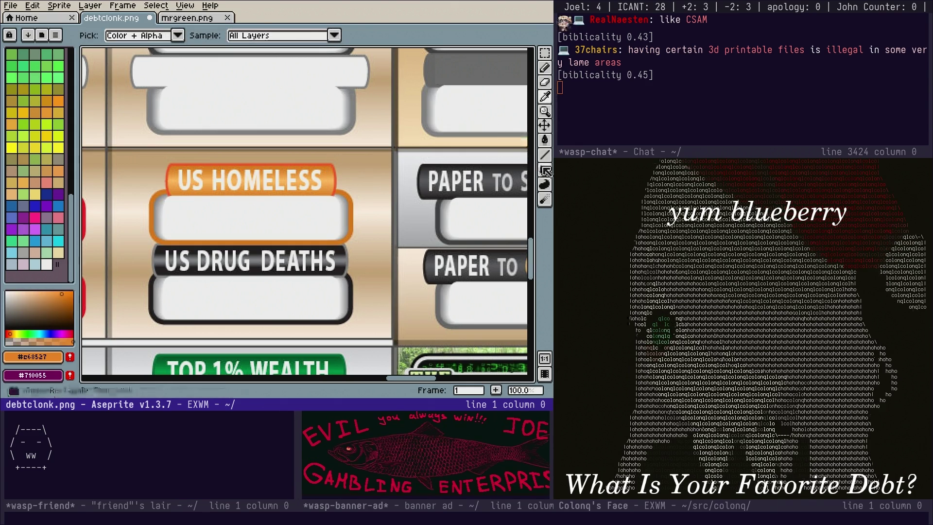
{"action": "left_click", "coordinate": [545, 170]}
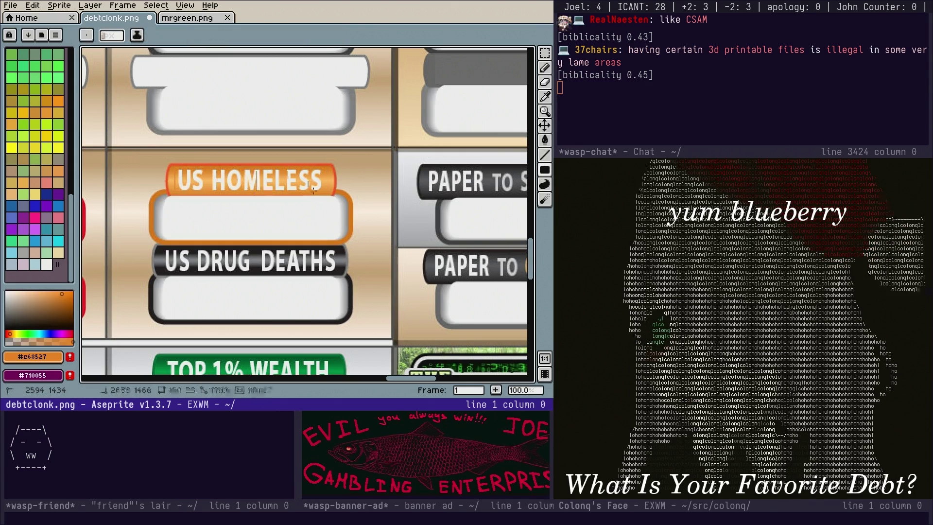
{"action": "left_click_drag", "start_coordinate": [323, 192], "coordinate": [319, 196]}
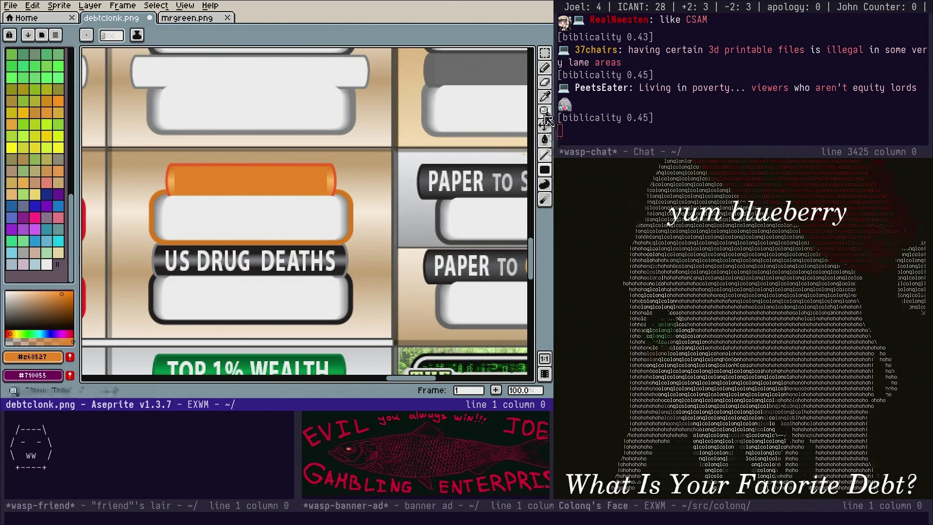
{"action": "left_click", "coordinate": [545, 97]}
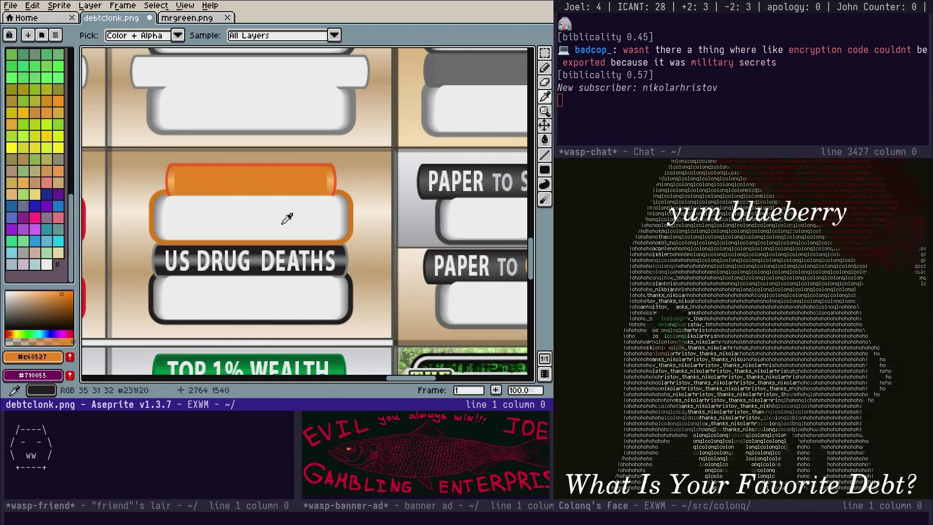
Switch over to the docket.org notes in Emacs
{"action": "key", "text": "ctrl+x"}
{"action": "key", "text": "b"}
{"action": "key", "text": "Return"}
Start a new debt clock list item below pubnix stats for the non-equity idea
{"action": "key", "text": "k"}
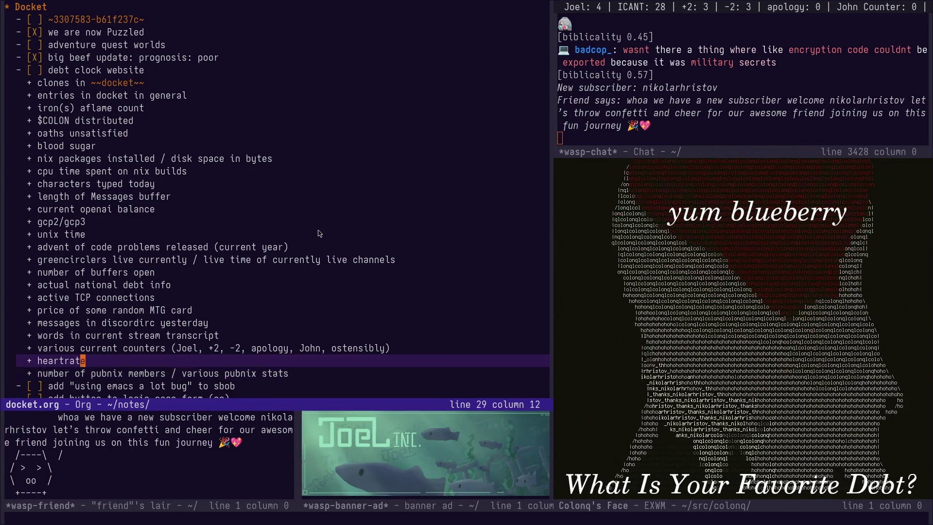
{"action": "key", "text": "j"}
{"action": "key", "text": "o"}
{"action": "type", "text": "+ non-equi"}
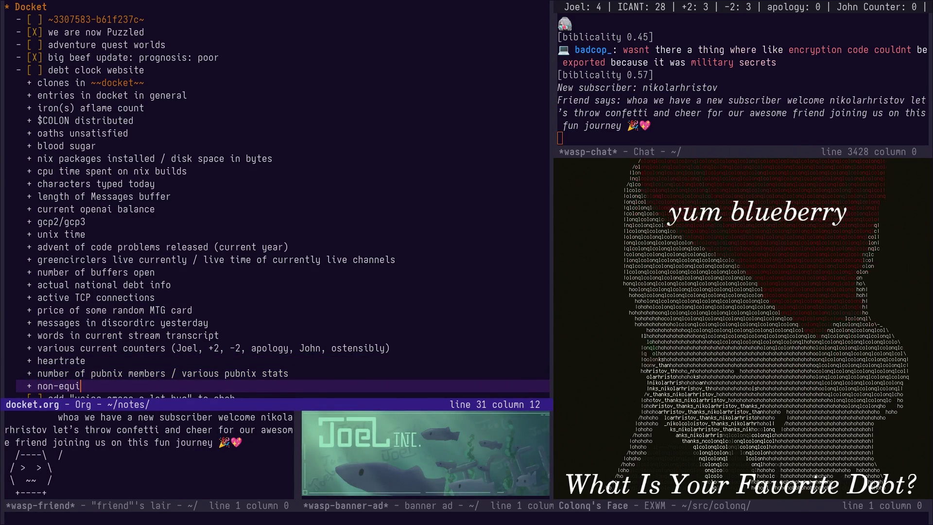
{"action": "type", "text": "ty individuals"}
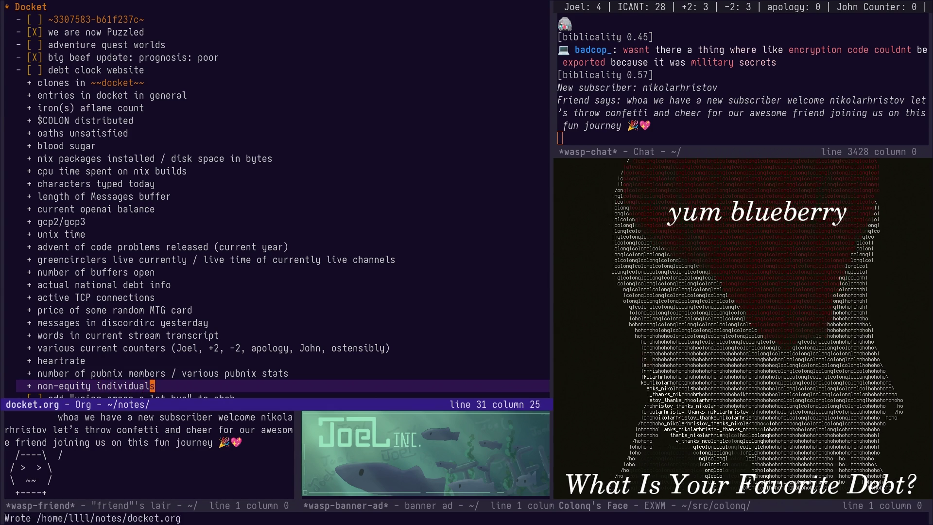
Switch back to the debtclonk.png mockup in Aseprite
{"action": "key", "text": "ctrl+x"}
{"action": "key", "text": "b"}
{"action": "key", "text": "Return"}
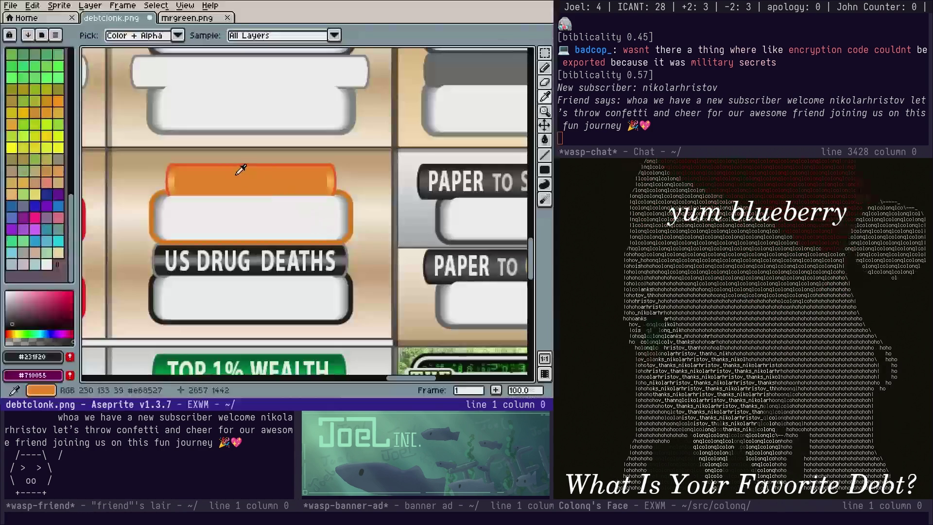
Switch to the docket notes buffer, then return to the debt clock mockup
{"action": "key", "text": "ctrl+x"}
{"action": "key", "text": "b"}
{"action": "key", "text": "Return"}
{"action": "type", "text": "+ non-equity individuals (entire world population minus equity l"}
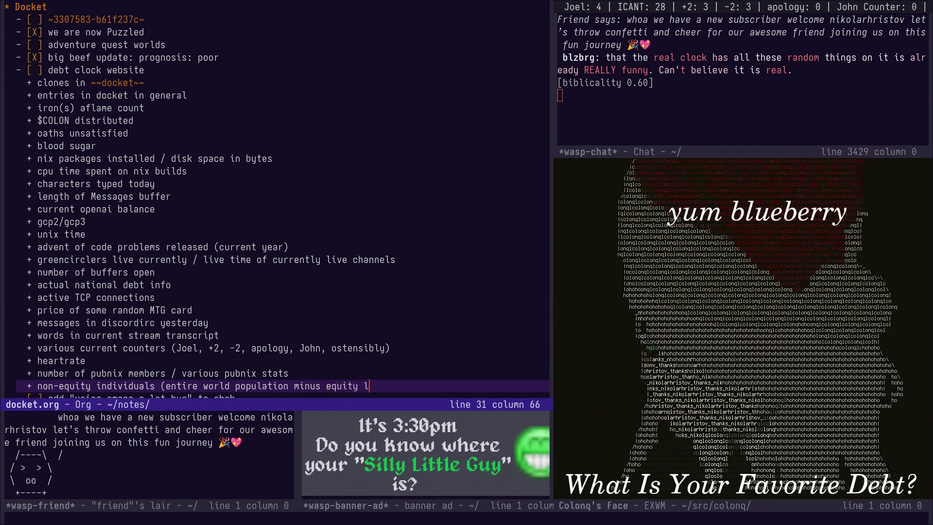
{"action": "type", "text": "ords"}
{"action": "key", "text": "ctrl+x"}
{"action": "key", "text": "b"}
{"action": "key", "text": "Return"}
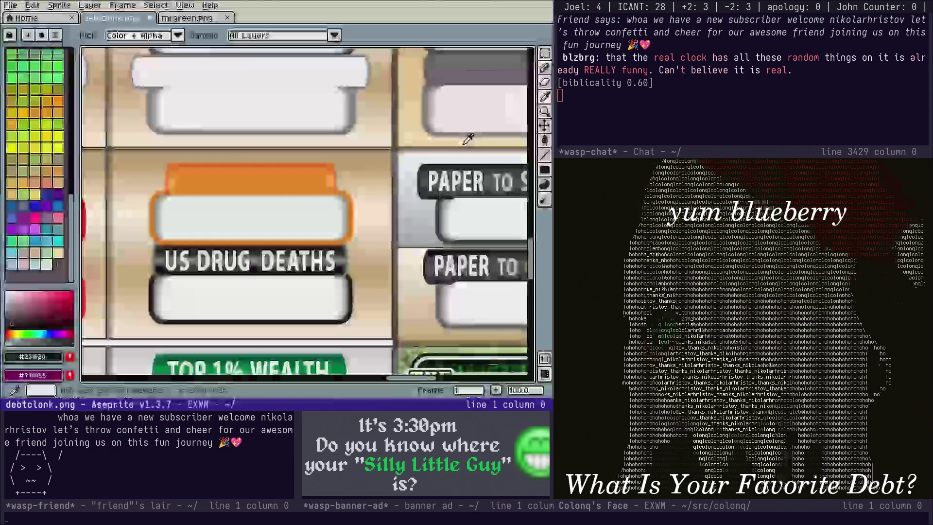
Cover the US DRUG DEATHS banner with a filled rectangle in the sampled banner dark
{"action": "left_click", "coordinate": [545, 169]}
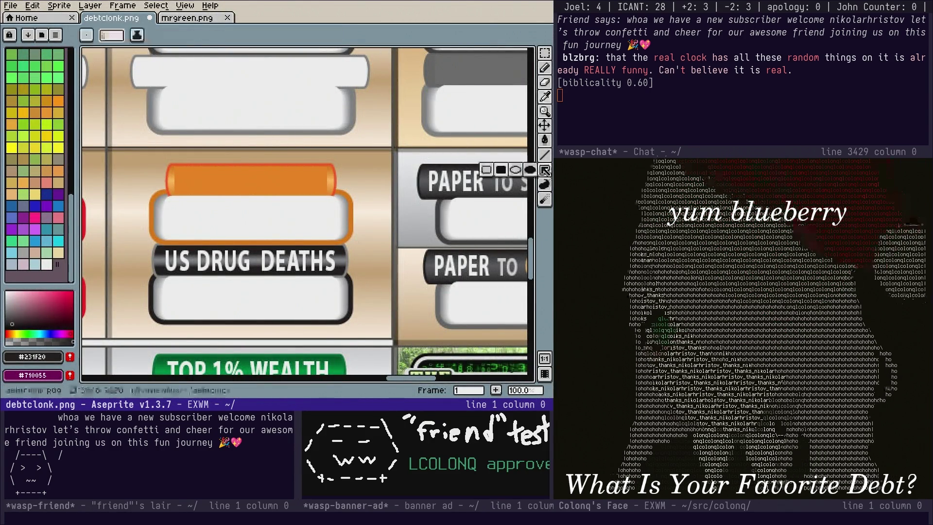
{"action": "left_click", "coordinate": [546, 98]}
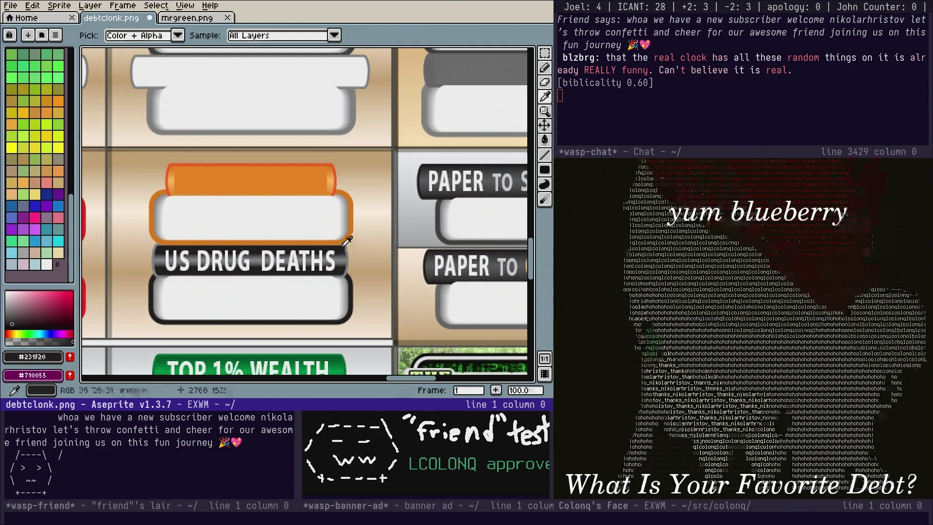
{"action": "left_click", "coordinate": [344, 245]}
{"action": "left_click", "coordinate": [545, 170]}
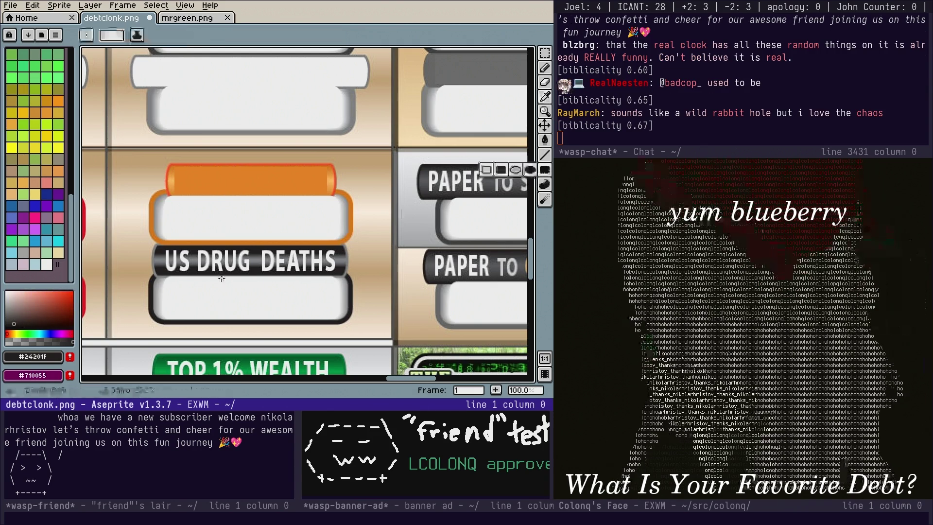
{"action": "left_click", "coordinate": [500, 170]}
{"action": "mouse_move", "coordinate": [163, 278]}
{"action": "left_mouse_down"}
{"action": "mouse_move", "coordinate": [356, 288]}
{"action": "mouse_move", "coordinate": [339, 271]}
{"action": "left_mouse_up"}
Save debtclonk.png
{"action": "scroll", "coordinate": [316, 262], "scroll_direction": "right", "scroll_amount": 5}
{"action": "key", "text": "ctrl+s"}
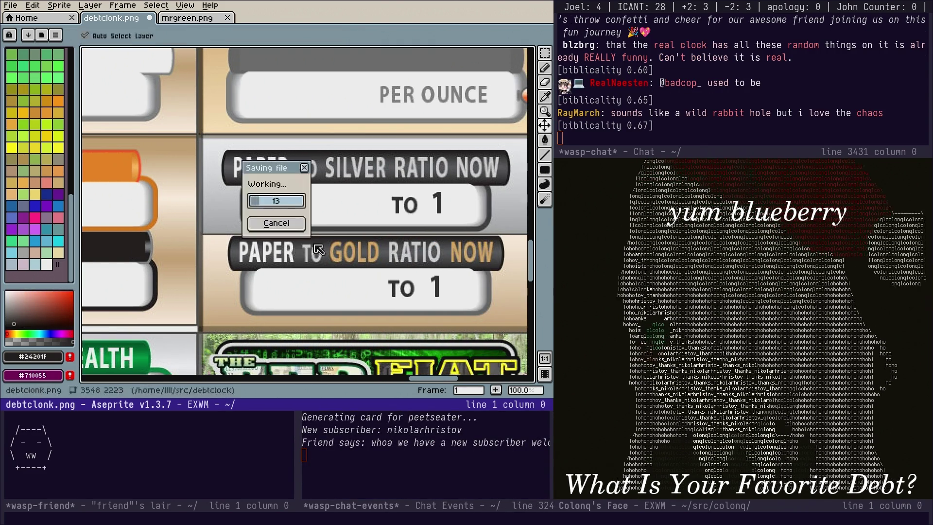
{"action": "scroll", "coordinate": [481, 155], "scroll_direction": "right", "scroll_amount": 3}
{"action": "scroll", "coordinate": [481, 156], "scroll_direction": "up", "scroll_amount": 1}
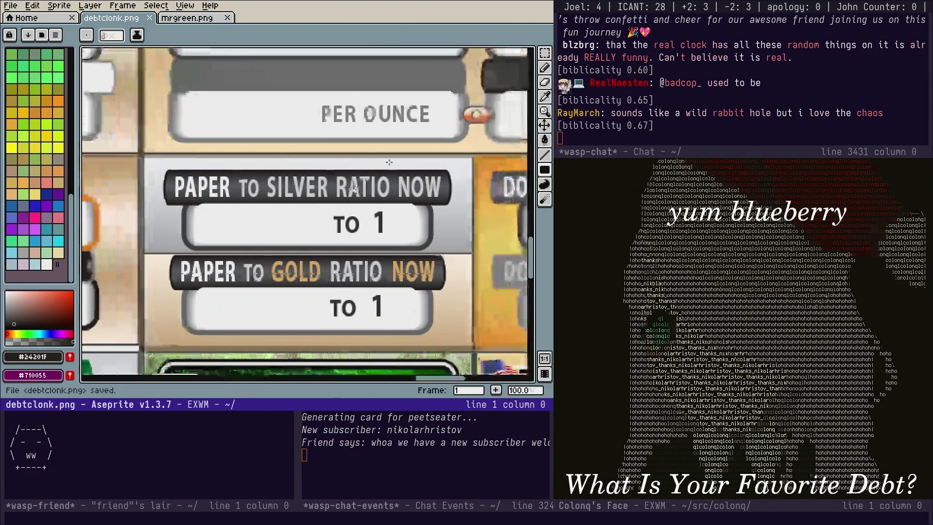
Blank the PAPER TO SILVER and PAPER TO GOLD ratio banners with the sampled dark colour
{"action": "left_click", "coordinate": [545, 100]}
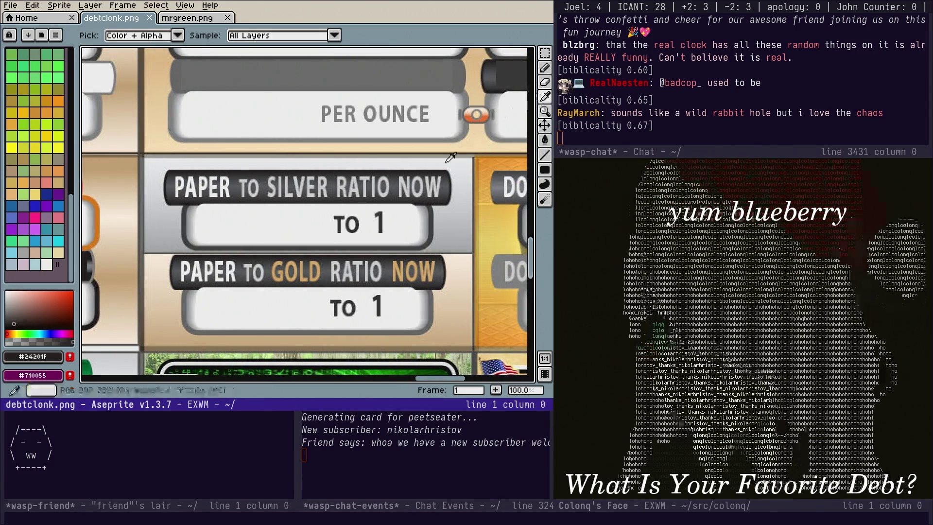
{"action": "left_click", "coordinate": [440, 167]}
{"action": "left_click", "coordinate": [545, 169]}
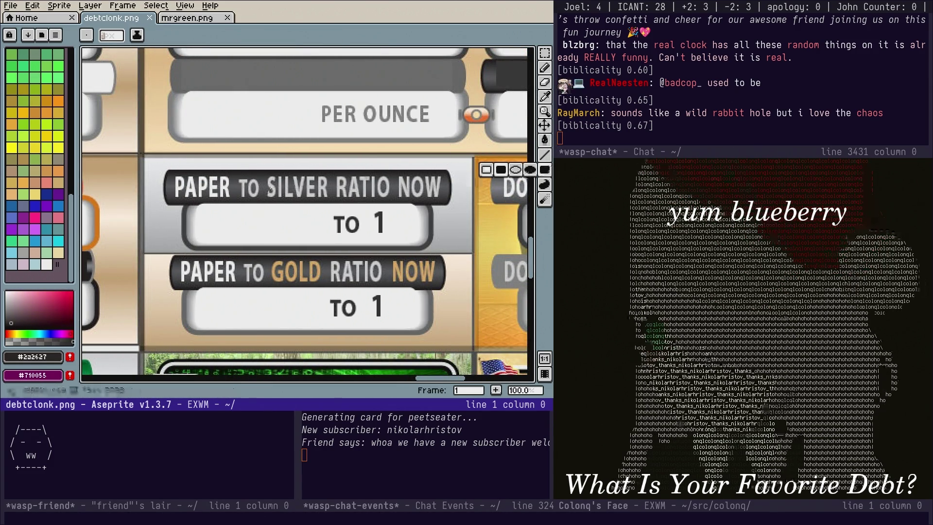
{"action": "left_click_drag", "start_coordinate": [171, 173], "coordinate": [445, 199]}
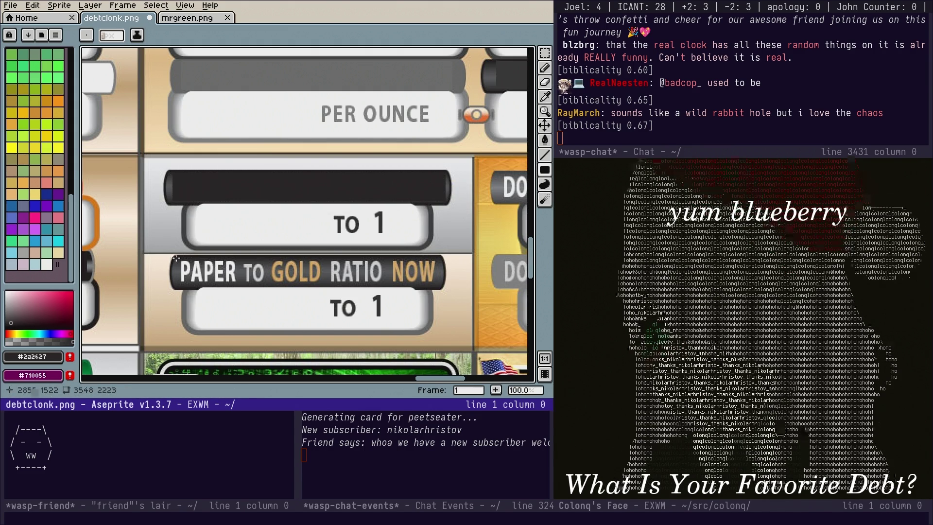
{"action": "left_click_drag", "start_coordinate": [390, 290], "coordinate": [437, 282]}
{"action": "scroll", "coordinate": [480, 183], "scroll_direction": "right", "scroll_amount": 10}
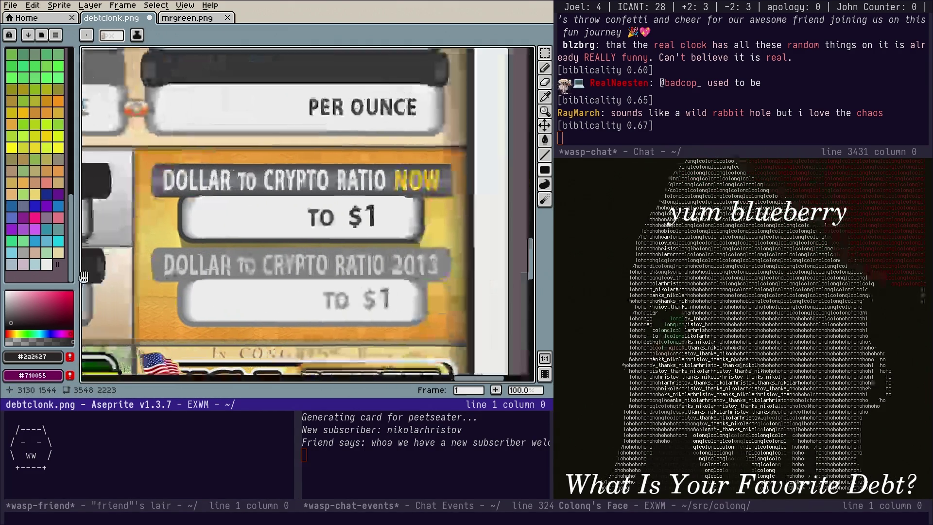
Blank the DOLLAR TO CRYPTO RATIO NOW and 2013 banners with grey filled rectangles
{"action": "left_click", "coordinate": [546, 100]}
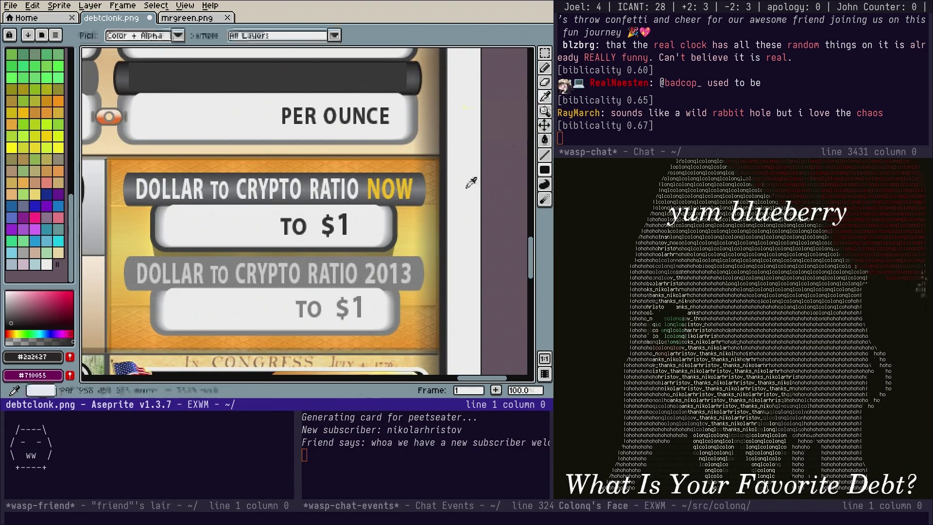
{"action": "left_click", "coordinate": [417, 184]}
{"action": "left_click", "coordinate": [546, 169]}
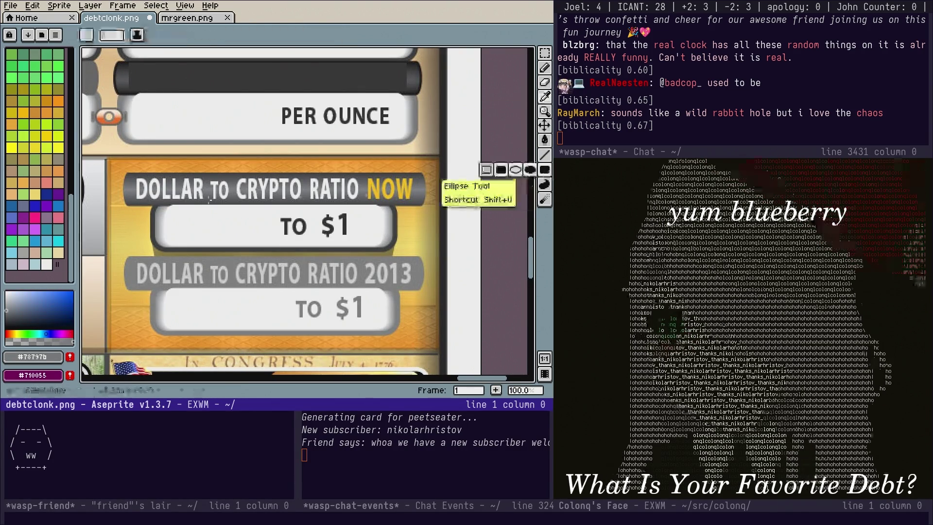
{"action": "left_click_drag", "start_coordinate": [198, 200], "coordinate": [417, 202]}
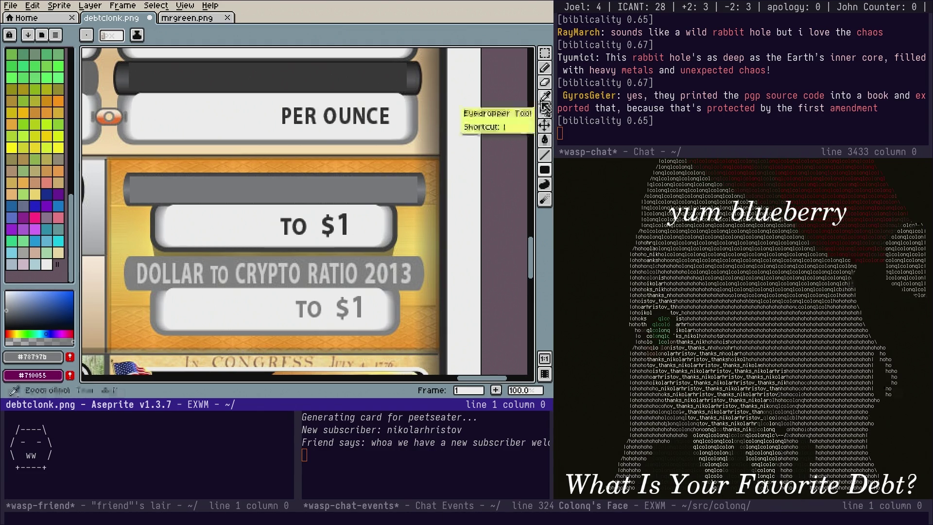
{"action": "left_click", "coordinate": [545, 140]}
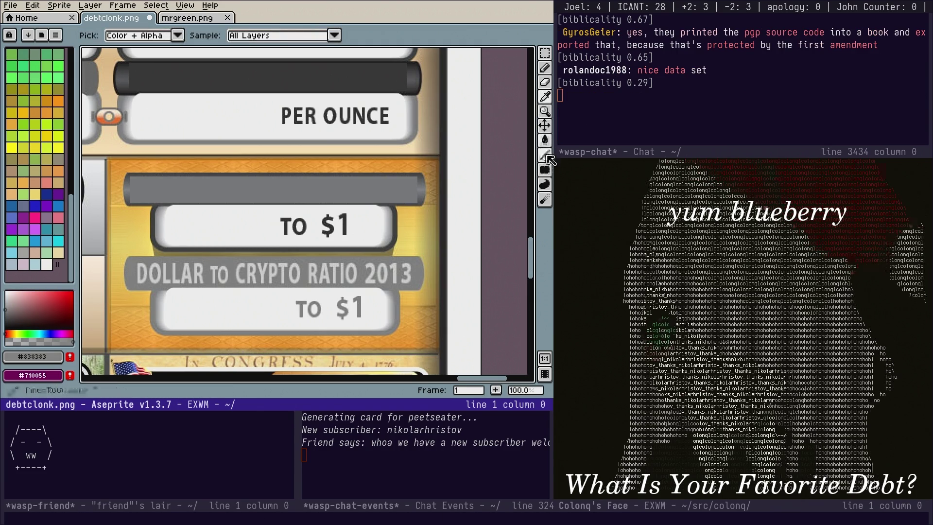
{"action": "left_click", "coordinate": [545, 171]}
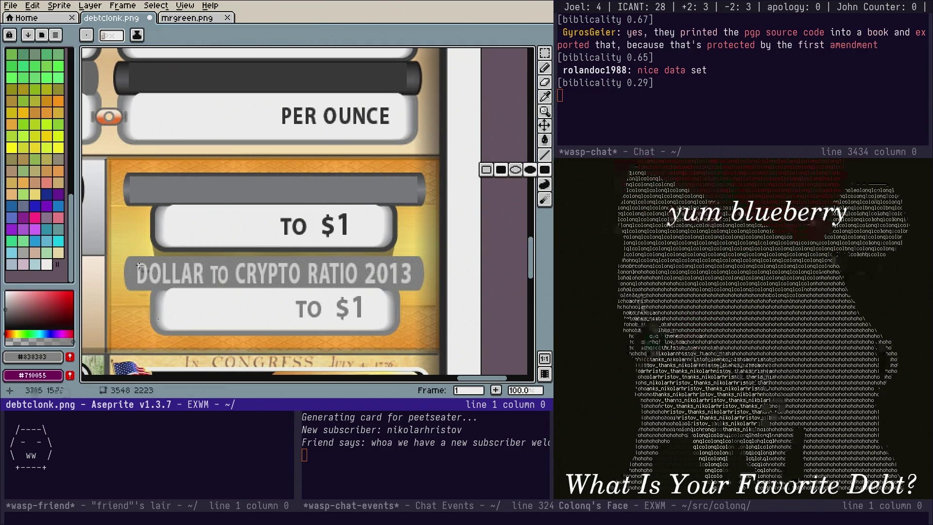
{"action": "mouse_move", "coordinate": [160, 287]}
{"action": "left_mouse_down"}
{"action": "mouse_move", "coordinate": [384, 298]}
{"action": "mouse_move", "coordinate": [413, 288]}
{"action": "left_mouse_up"}
{"action": "scroll", "coordinate": [413, 287], "scroll_direction": "down", "scroll_amount": 3}
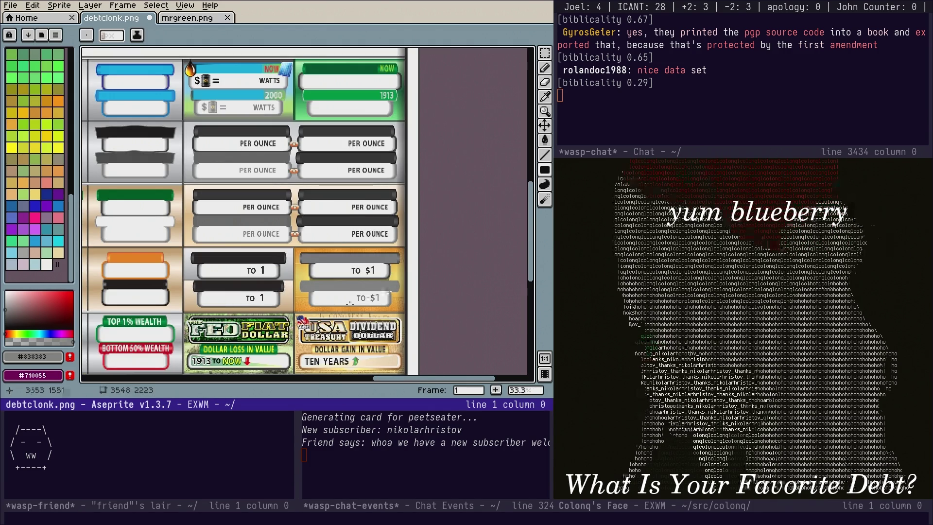
Fit the whole card grid in view and save debtclonk.png
{"action": "scroll", "coordinate": [305, 240], "scroll_direction": "up", "scroll_amount": 3}
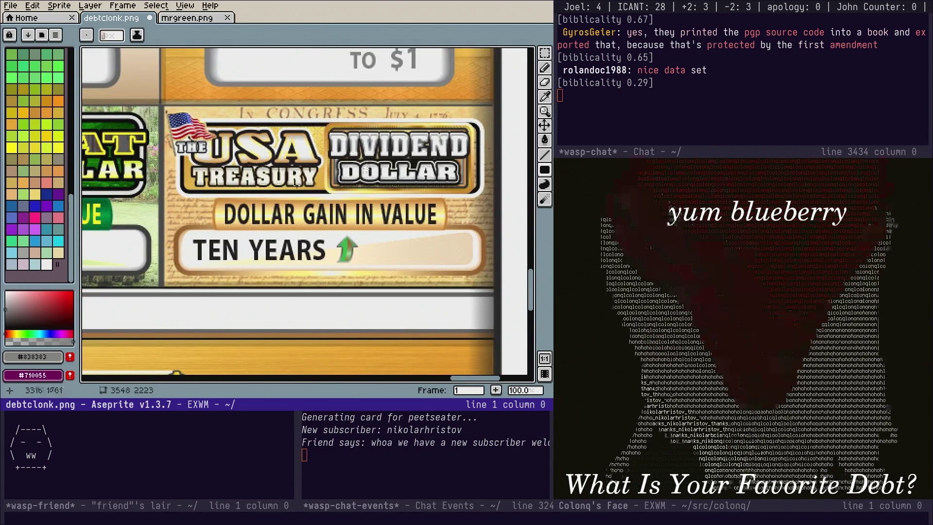
{"action": "scroll", "coordinate": [366, 170], "scroll_direction": "up", "scroll_amount": 2}
{"action": "scroll", "coordinate": [251, 241], "scroll_direction": "down", "scroll_amount": 3}
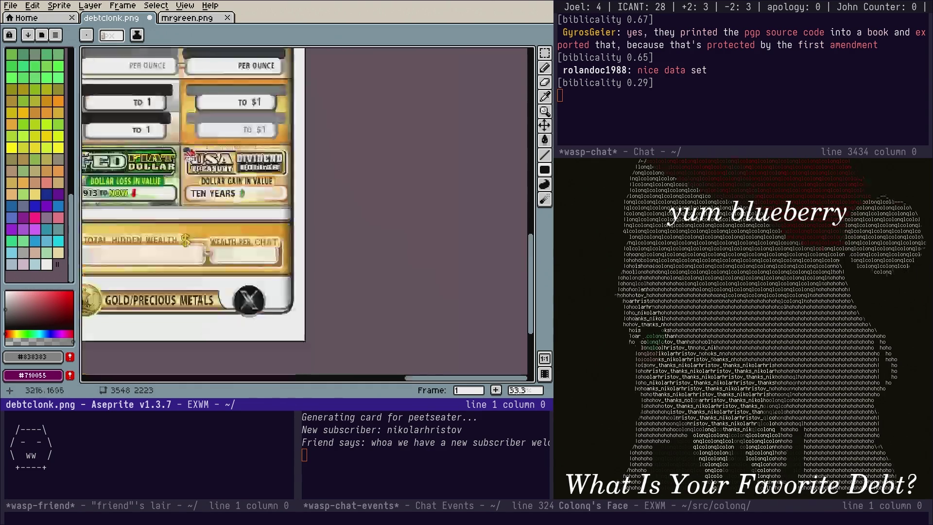
{"action": "scroll", "coordinate": [251, 241], "scroll_direction": "down", "scroll_amount": 1}
{"action": "mouse_move", "coordinate": [251, 240]}
{"action": "left_mouse_down"}
{"action": "mouse_move", "coordinate": [737, 290]}
{"action": "mouse_move", "coordinate": [291, 233]}
{"action": "mouse_move", "coordinate": [363, 252]}
{"action": "left_mouse_up"}
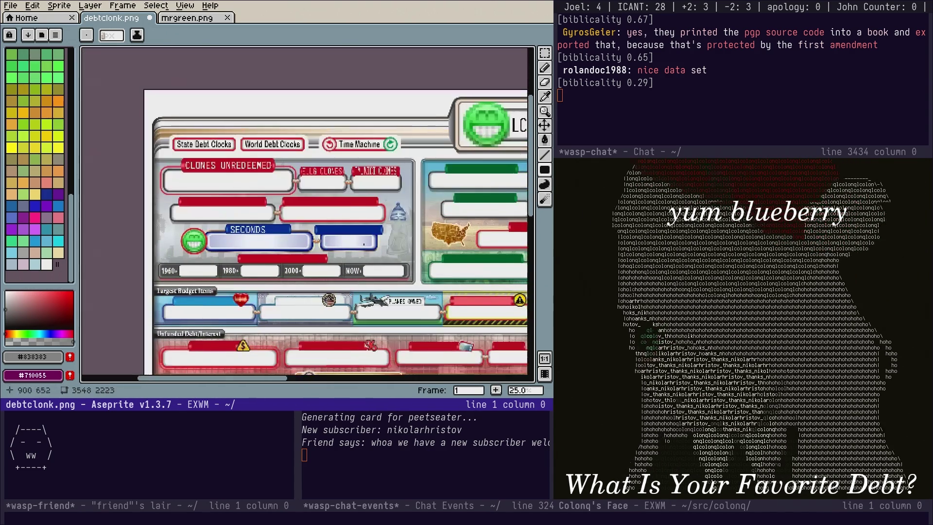
{"action": "key", "text": "ctrl+s"}
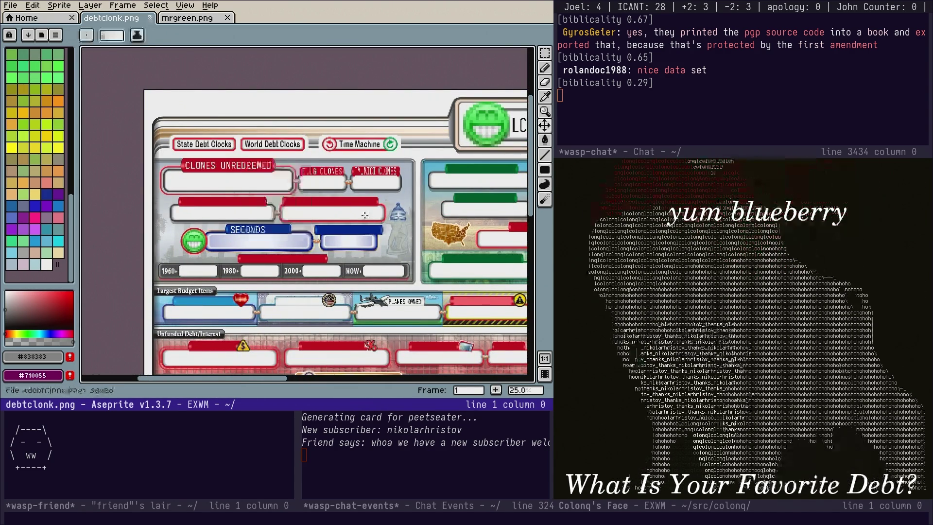
Pan to the Secret Window, price cards, and Medicare and Millionaires labels
{"action": "scroll", "coordinate": [376, 226], "scroll_direction": "down", "scroll_amount": 1}
{"action": "scroll", "coordinate": [247, 234], "scroll_direction": "up", "scroll_amount": 1}
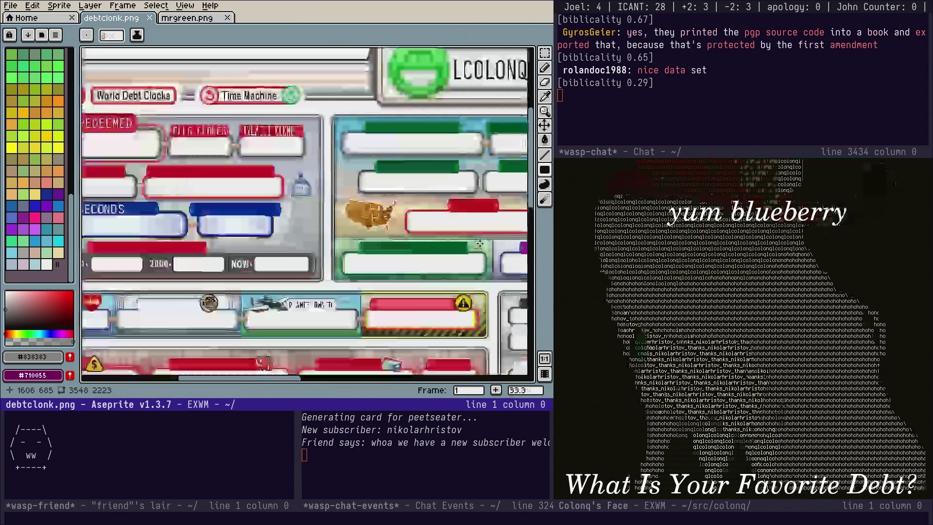
{"action": "scroll", "coordinate": [246, 234], "scroll_direction": "up", "scroll_amount": 1}
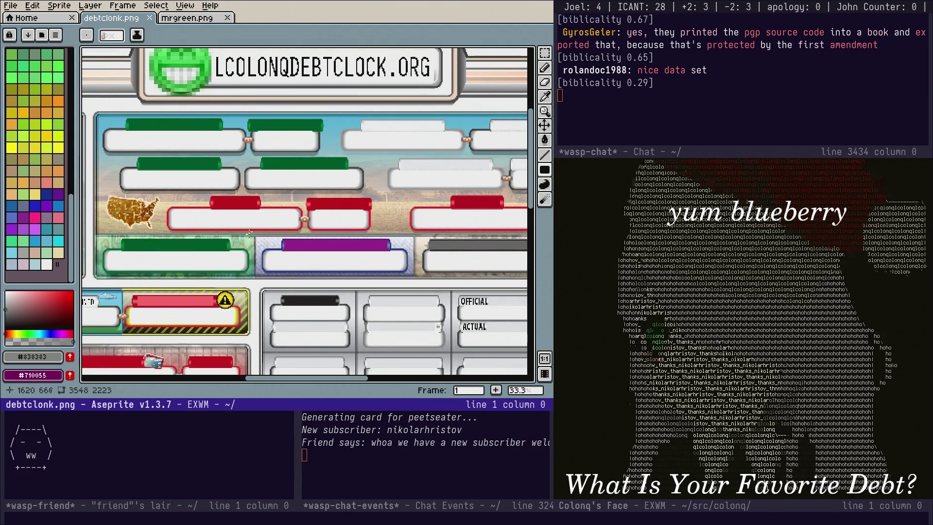
{"action": "mouse_move", "coordinate": [448, 241]}
{"action": "left_mouse_down"}
{"action": "mouse_move", "coordinate": [194, 189]}
{"action": "mouse_move", "coordinate": [122, 202]}
{"action": "left_mouse_up"}
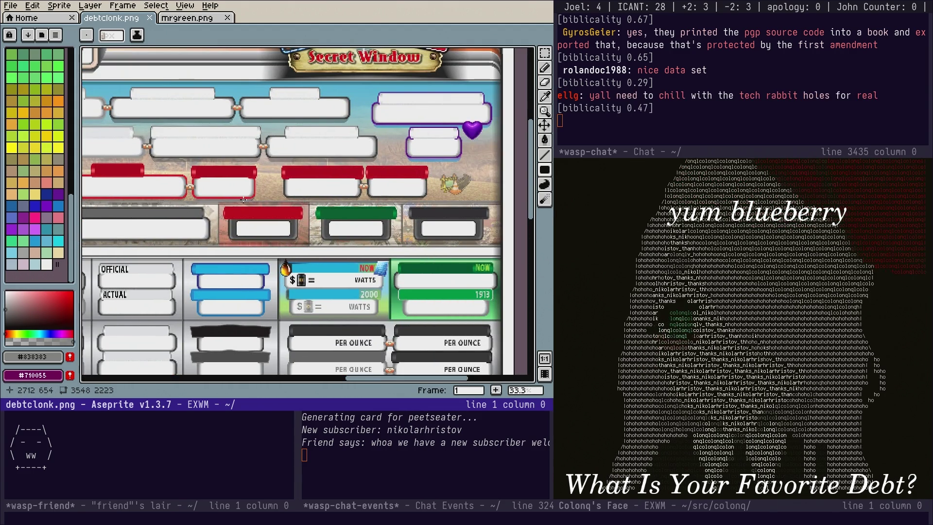
{"action": "mouse_move", "coordinate": [247, 281]}
{"action": "left_mouse_down"}
{"action": "mouse_move", "coordinate": [278, 139]}
{"action": "mouse_move", "coordinate": [345, 175]}
{"action": "mouse_move", "coordinate": [277, 131]}
{"action": "mouse_move", "coordinate": [306, 171]}
{"action": "mouse_move", "coordinate": [341, 176]}
{"action": "left_mouse_up"}
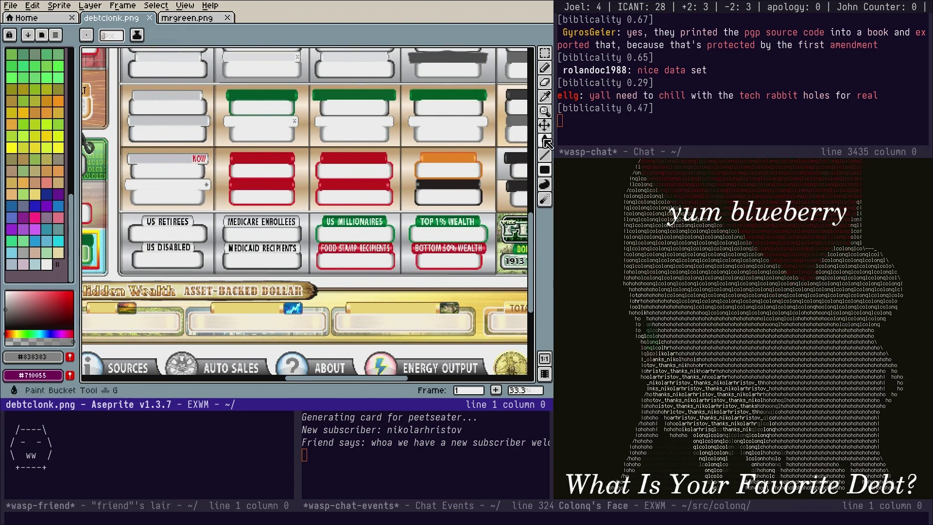
{"action": "left_click", "coordinate": [548, 100]}
Sample the banner's light grey and fill a rectangle over the US RETIREES label
{"action": "scroll", "coordinate": [292, 214], "scroll_direction": "up", "scroll_amount": 1}
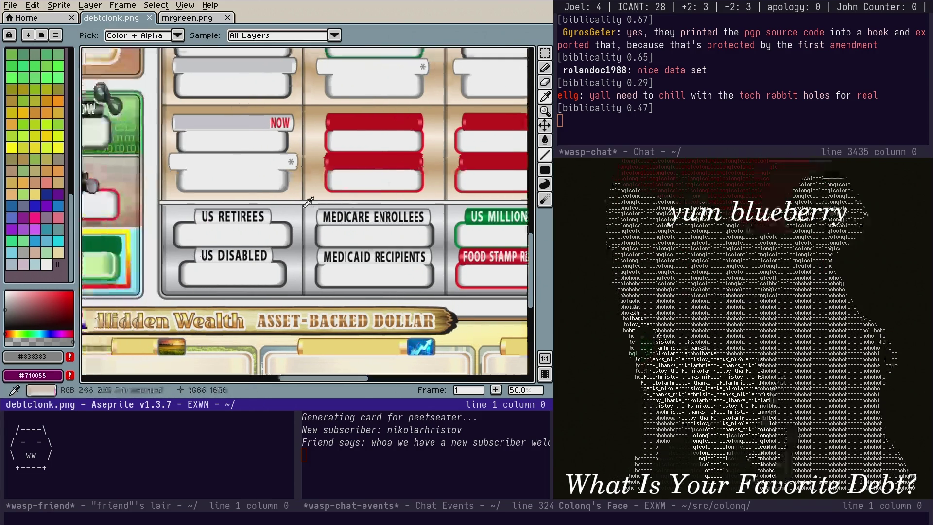
{"action": "left_click", "coordinate": [267, 218]}
{"action": "left_click", "coordinate": [270, 221]}
{"action": "left_click", "coordinate": [544, 153]}
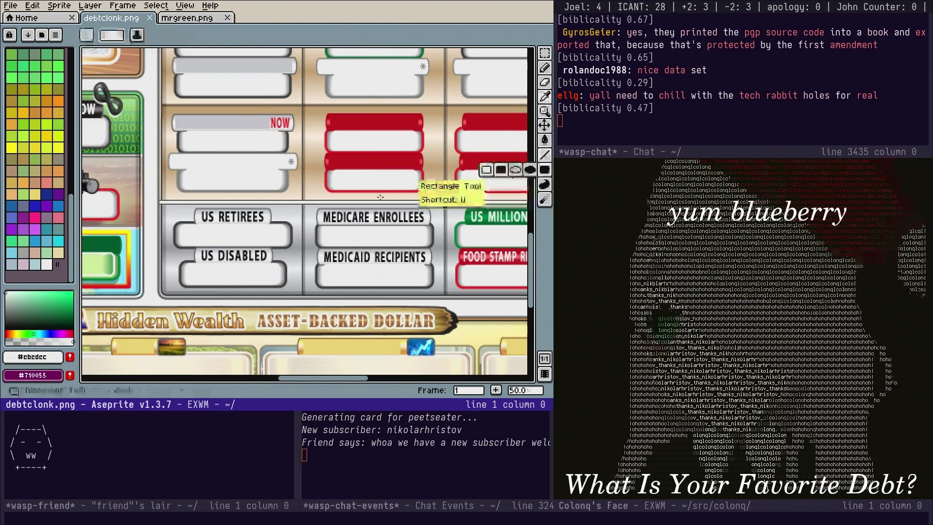
{"action": "scroll", "coordinate": [152, 211], "scroll_direction": "up", "scroll_amount": 1}
{"action": "left_click_drag", "start_coordinate": [249, 212], "coordinate": [382, 238]}
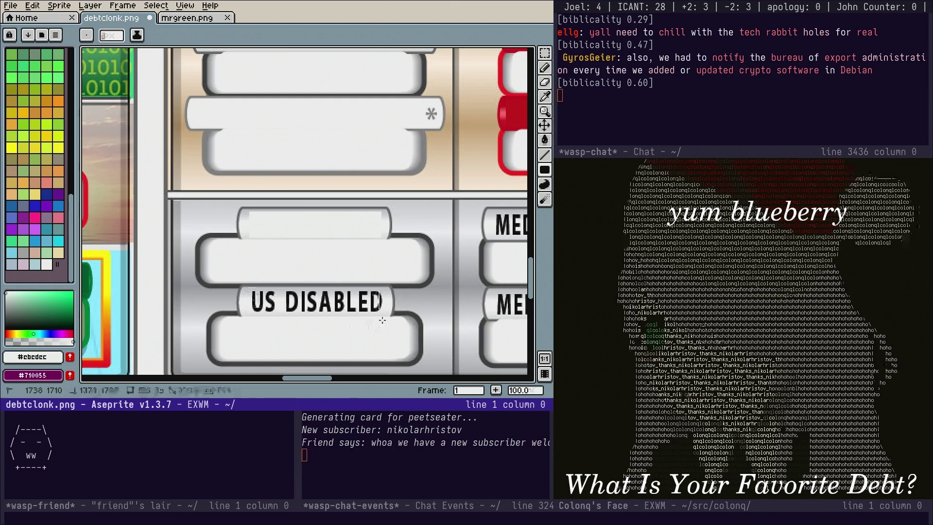
{"action": "left_click_drag", "start_coordinate": [385, 315], "coordinate": [385, 315]}
Fill light grey over the MEDICARE ENROLLEES and MEDICAID RECIPIENTS labels
{"action": "scroll", "coordinate": [512, 179], "scroll_direction": "right", "scroll_amount": 5}
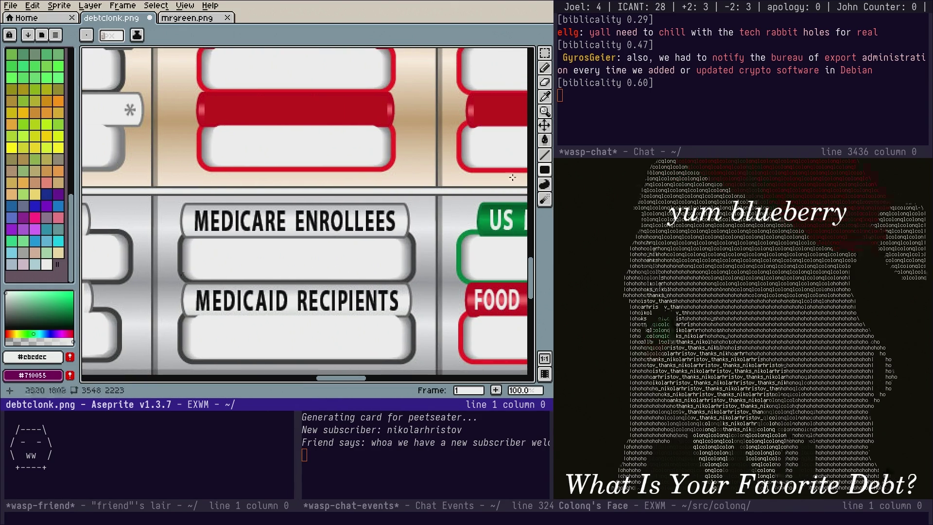
{"action": "left_click_drag", "start_coordinate": [190, 208], "coordinate": [401, 233]}
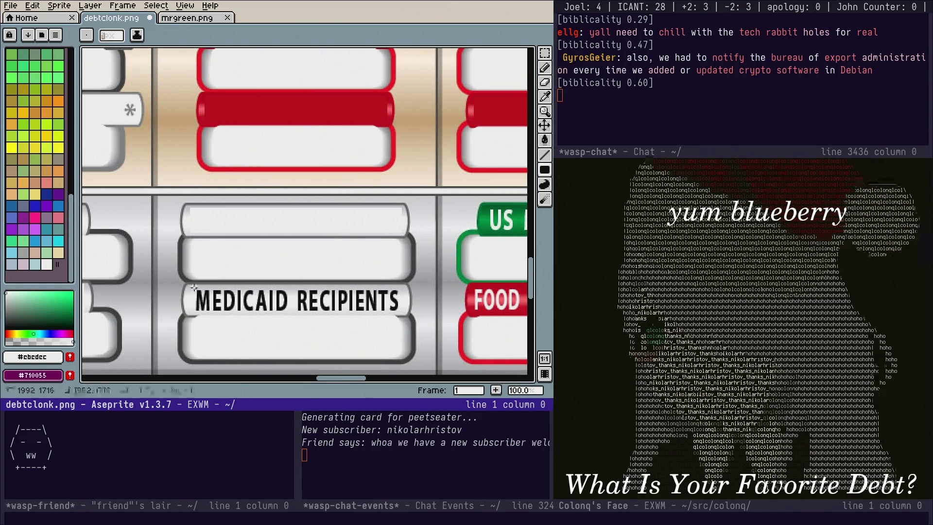
{"action": "left_click_drag", "start_coordinate": [369, 313], "coordinate": [401, 313]}
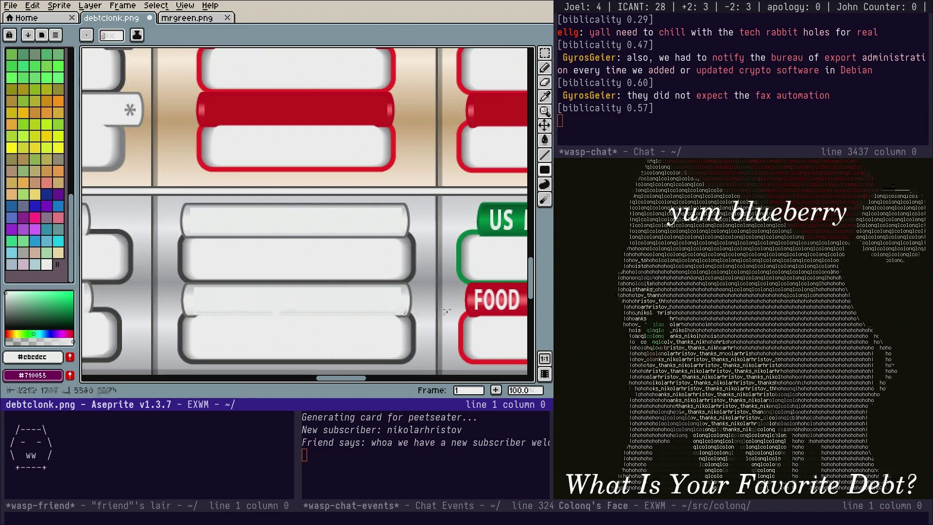
{"action": "scroll", "coordinate": [340, 301], "scroll_direction": "right", "scroll_amount": 5}
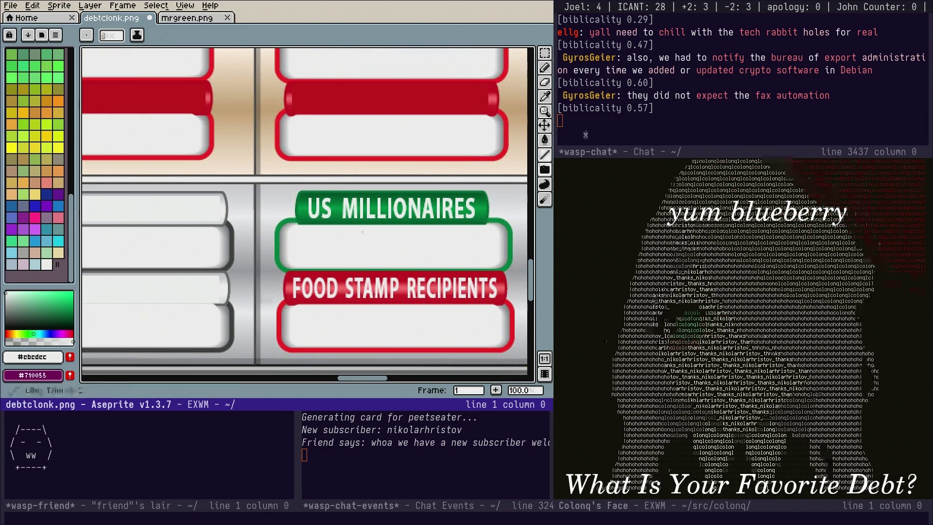
{"action": "left_click", "coordinate": [544, 96]}
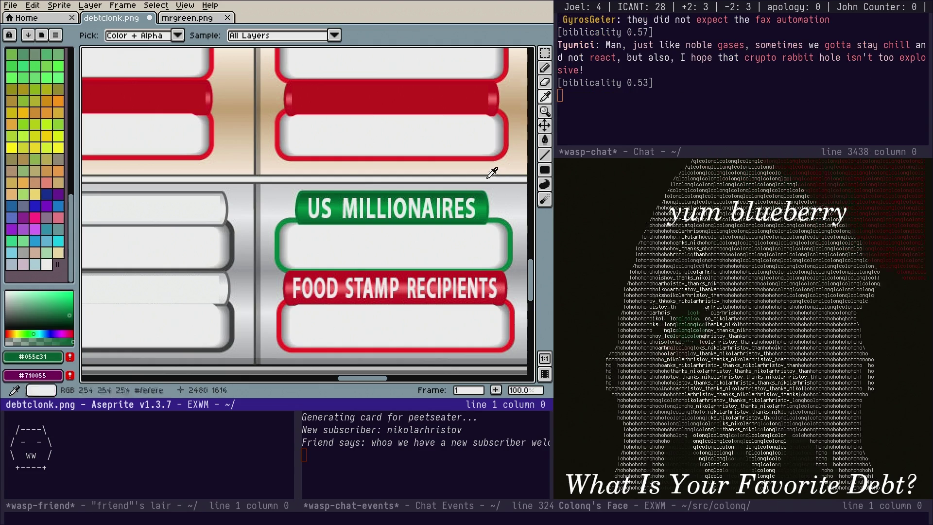
Blank US MILLIONAIRES in green, then FOOD STAMP RECIPIENTS and BOTTOM 50% WEALTH in red
{"action": "left_click", "coordinate": [548, 172]}
{"action": "mouse_move", "coordinate": [304, 194]}
{"action": "left_mouse_down"}
{"action": "mouse_move", "coordinate": [486, 222]}
{"action": "mouse_move", "coordinate": [417, 207]}
{"action": "left_mouse_up"}
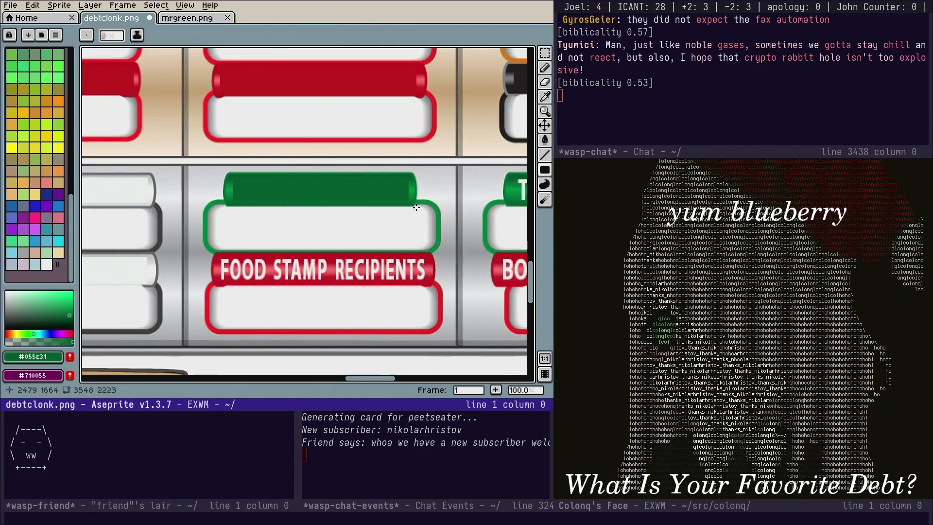
{"action": "left_click", "coordinate": [545, 96]}
{"action": "left_click", "coordinate": [429, 265]}
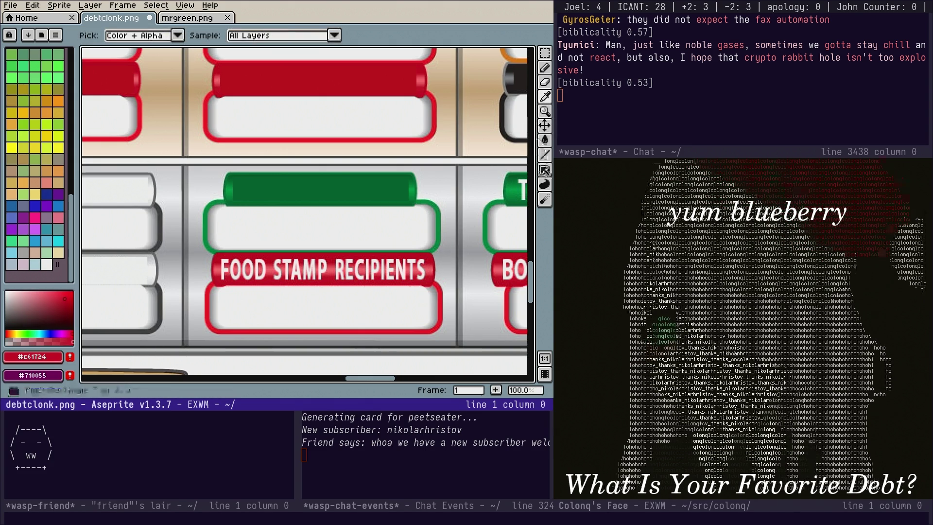
{"action": "left_click", "coordinate": [544, 169]}
{"action": "mouse_move", "coordinate": [218, 285]}
{"action": "left_mouse_down"}
{"action": "mouse_move", "coordinate": [396, 292]}
{"action": "mouse_move", "coordinate": [428, 281]}
{"action": "mouse_move", "coordinate": [218, 278]}
{"action": "left_mouse_up"}
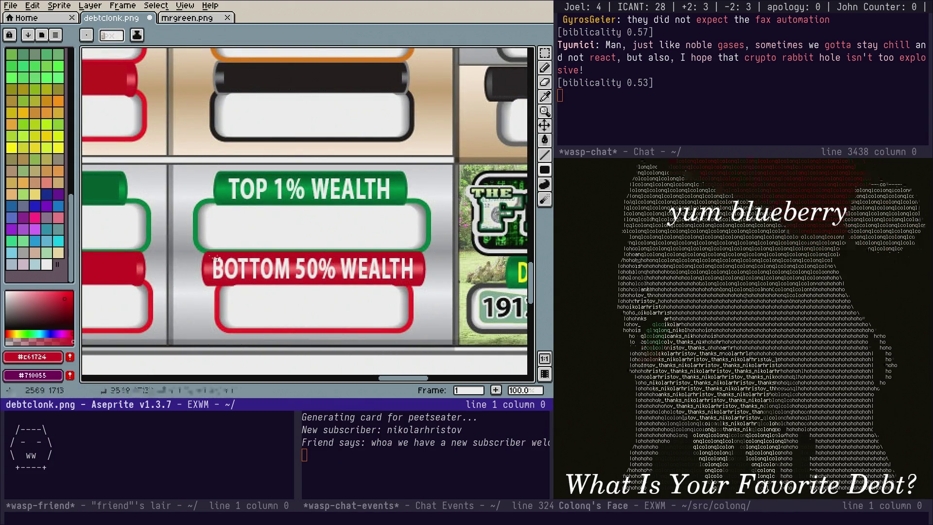
{"action": "left_click_drag", "start_coordinate": [389, 283], "coordinate": [415, 256]}
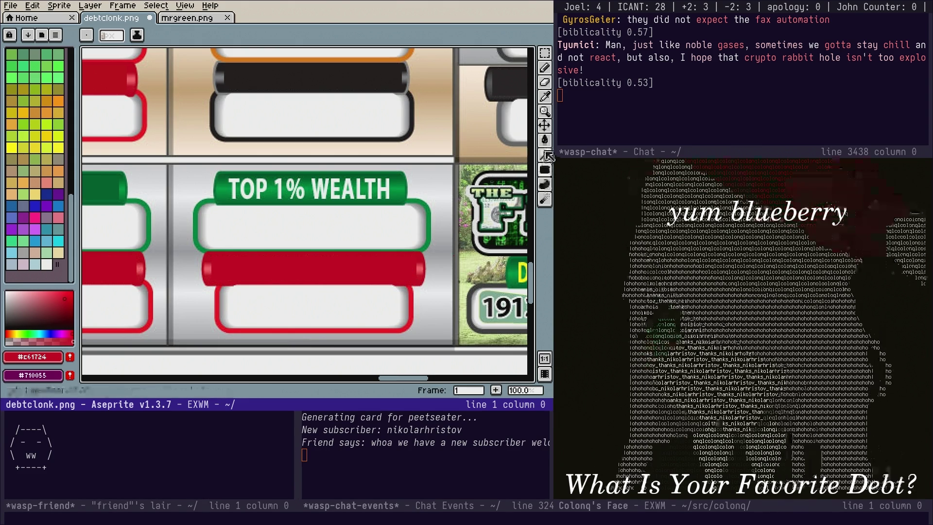
Blank the TOP 1% WEALTH banner with the sampled dark green
{"action": "left_click", "coordinate": [549, 101]}
{"action": "left_click", "coordinate": [398, 168]}
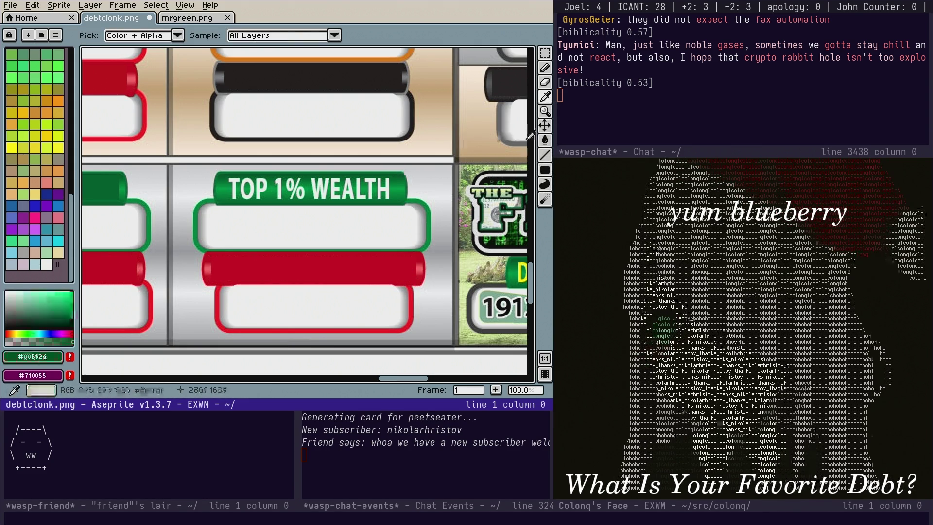
{"action": "left_click", "coordinate": [544, 169]}
{"action": "mouse_move", "coordinate": [221, 176]}
{"action": "left_mouse_down"}
{"action": "mouse_move", "coordinate": [243, 187]}
{"action": "mouse_move", "coordinate": [393, 203]}
{"action": "left_mouse_up"}
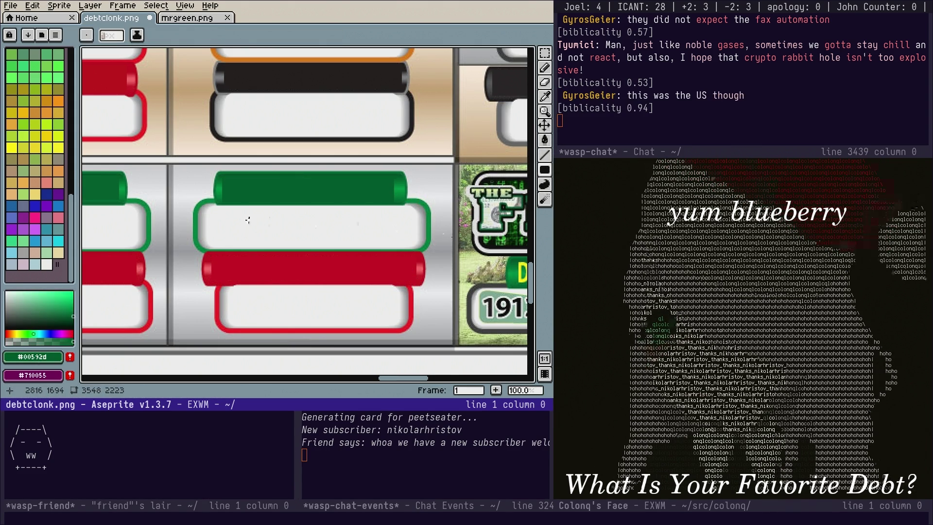
Save the edited debtclonk.png mockup
{"action": "scroll", "coordinate": [248, 220], "scroll_direction": "down", "scroll_amount": 3}
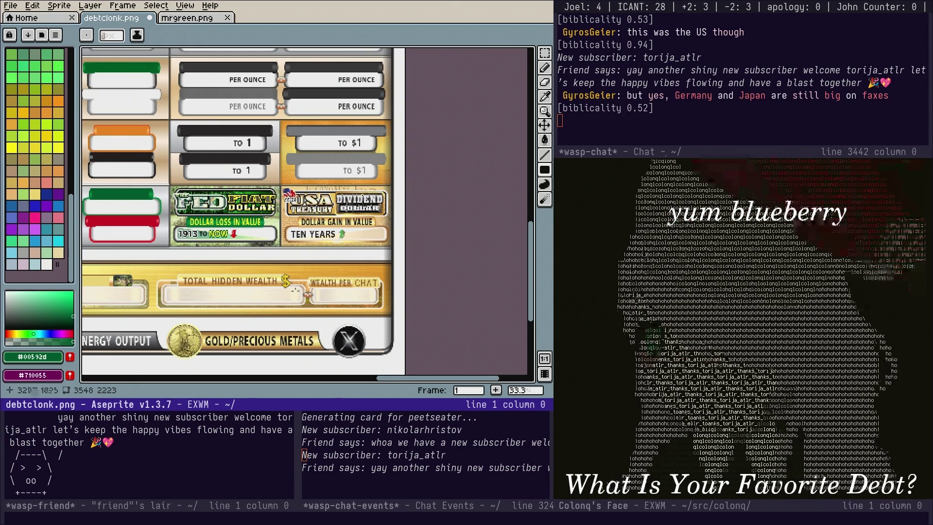
{"action": "scroll", "coordinate": [463, 225], "scroll_direction": "down", "scroll_amount": 2}
{"action": "key", "text": "ctrl+s"}
Cycle Emacs buffers through the docket notes and open index.html in the left window
{"action": "key", "text": "ctrl+x"}
{"action": "key", "text": "b"}
{"action": "key", "text": "Return"}
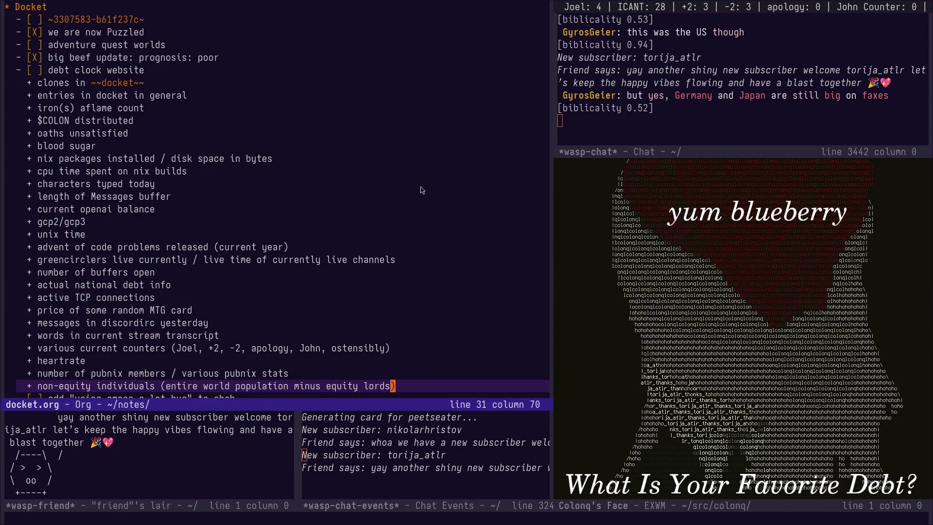
{"action": "key", "text": "ctrl+x"}
{"action": "key", "text": "b"}
{"action": "key", "text": "Return"}
{"action": "key", "text": "ctrl+x"}
{"action": "type", "text": "binde"}
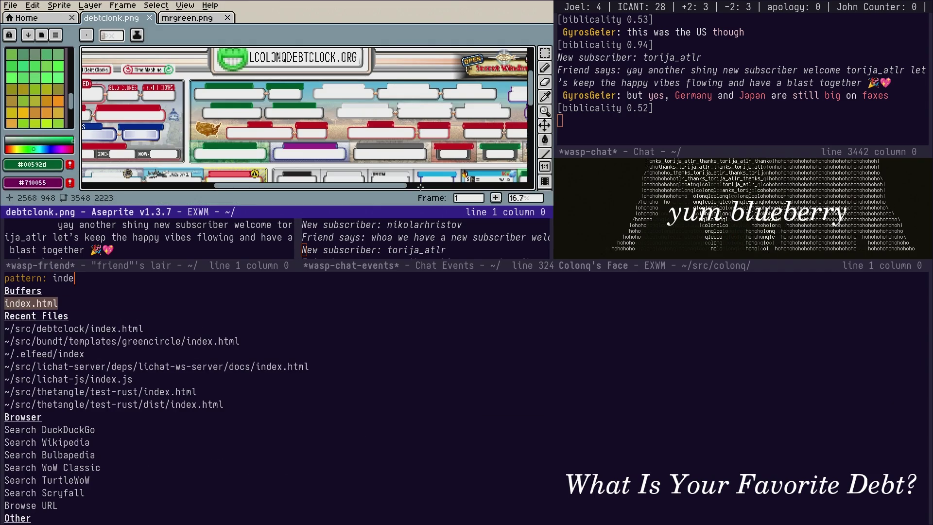
{"action": "key", "text": "Return"}
Switch to the Firefox window showing the debt clock page
{"action": "key", "text": "ctrl+x"}
{"action": "key", "text": "b"}
{"action": "key", "text": "Down"}
{"action": "key", "text": "Down"}
{"action": "key", "text": "Down"}
{"action": "key", "text": "Return"}
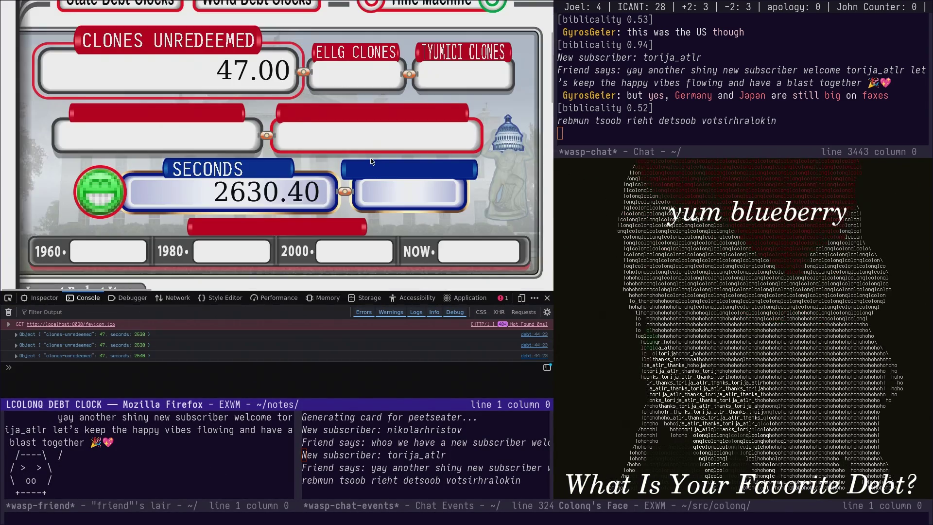
Zoom the debt clock page out to fit the dashboard and close the developer tools
{"action": "scroll", "coordinate": [372, 161], "scroll_direction": "up", "scroll_amount": 2}
{"action": "scroll", "coordinate": [372, 161], "scroll_direction": "down", "scroll_amount": 2}
{"action": "scroll", "coordinate": [372, 158], "scroll_direction": "down", "scroll_amount": 2}
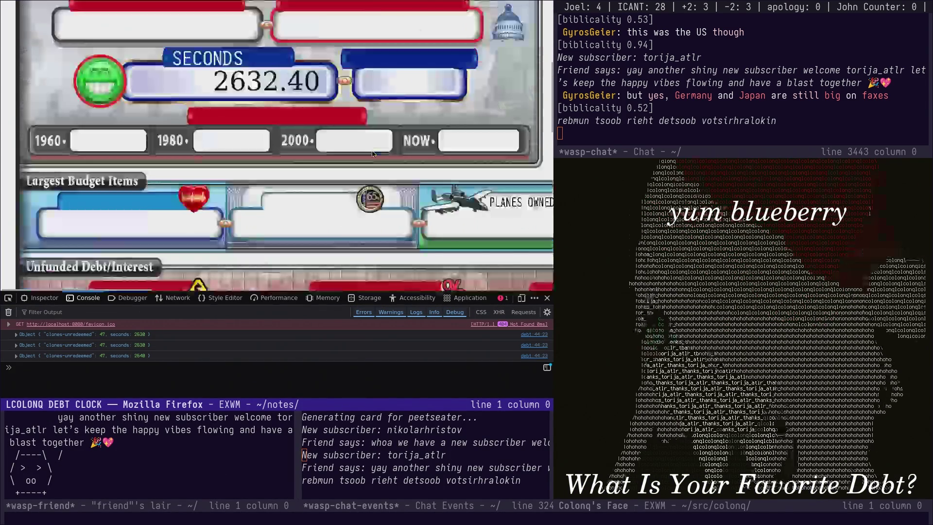
{"action": "scroll", "coordinate": [372, 154], "scroll_direction": "up", "scroll_amount": 4}
{"action": "scroll", "coordinate": [341, 270], "scroll_direction": "down", "scroll_amount": 3}
{"action": "scroll", "coordinate": [348, 264], "scroll_direction": "up", "scroll_amount": 1}
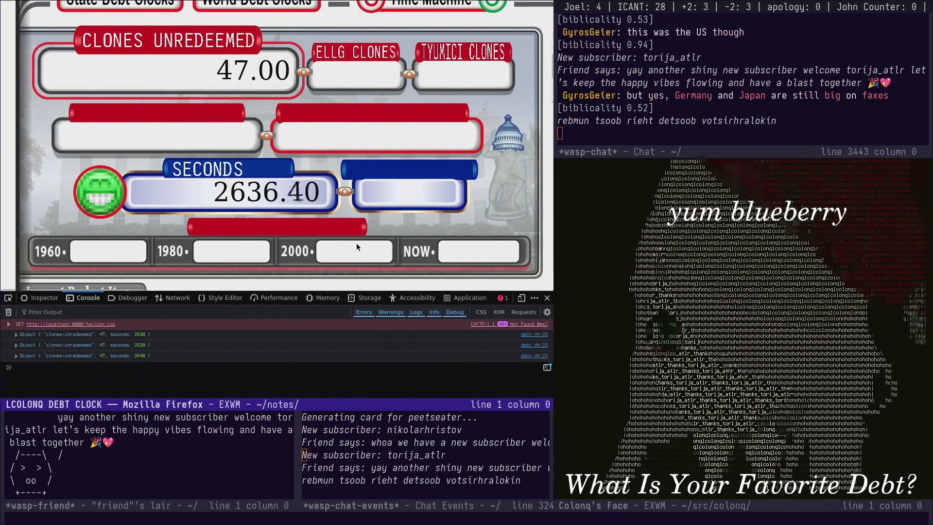
{"action": "key", "text": "ctrl+minus"}
{"action": "key", "text": "ctrl+minus"}
{"action": "key", "text": "ctrl+minus"}
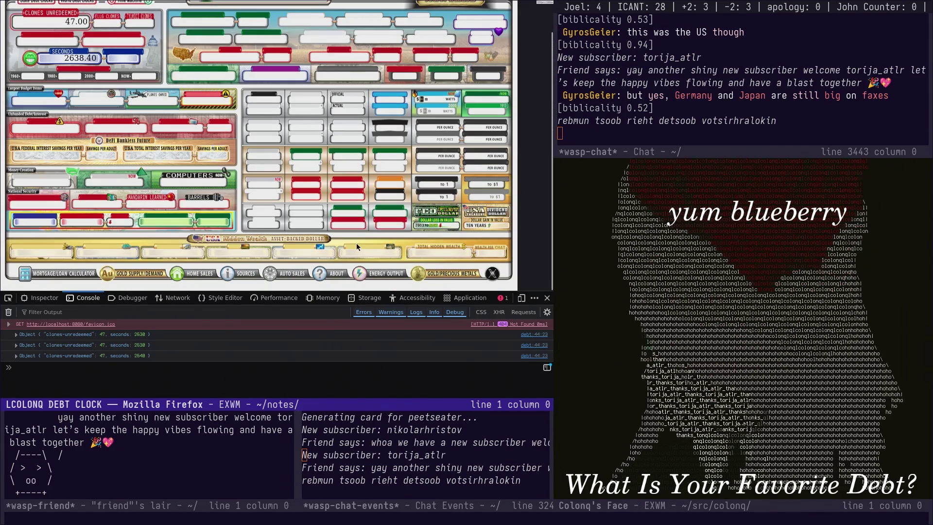
{"action": "scroll", "coordinate": [314, 175], "scroll_direction": "up", "scroll_amount": 1}
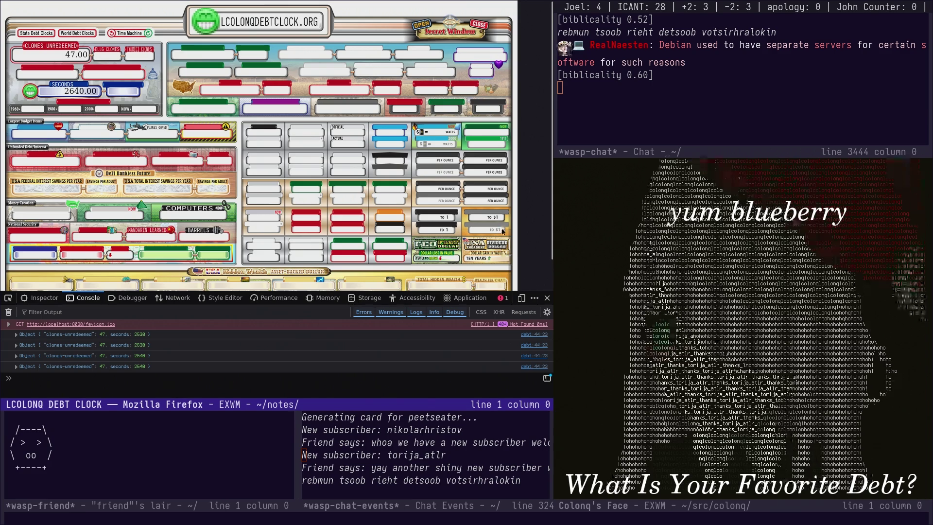
{"action": "left_click", "coordinate": [546, 298]}
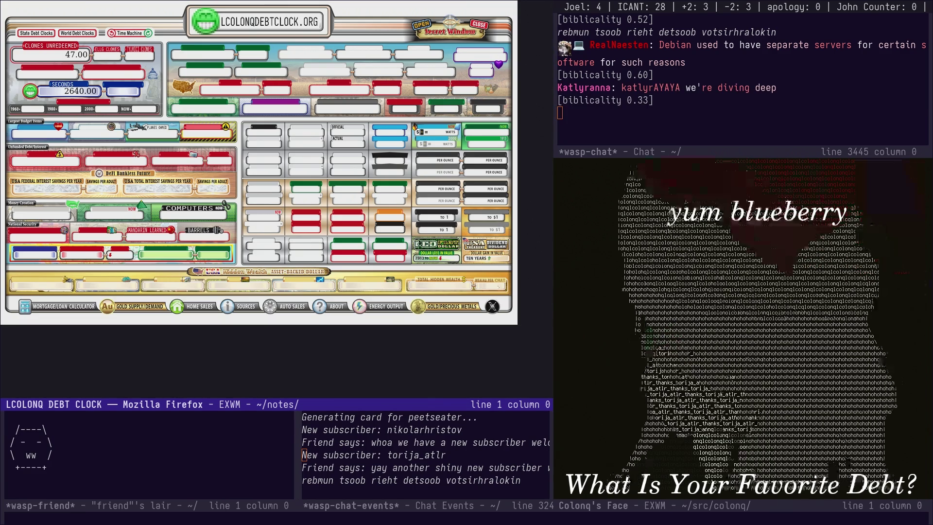